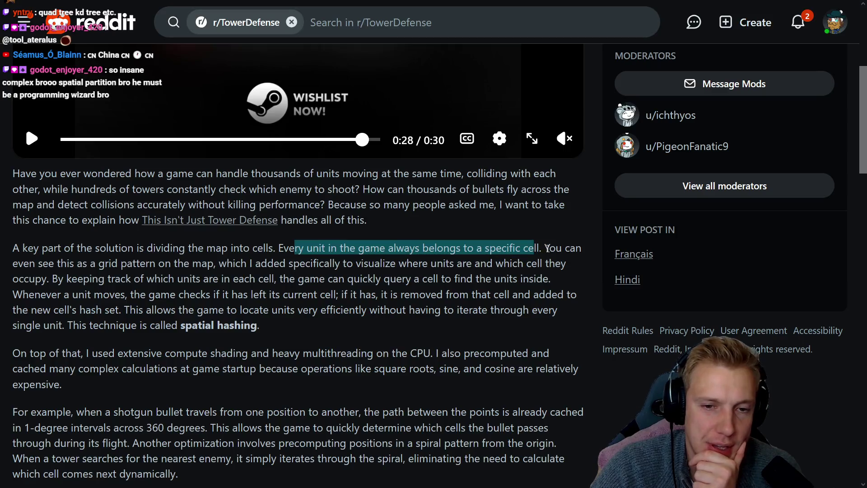
Highlight the grid-pattern sentence, then restart the post's gameplay video from the beginning
mouse_move(7, 265)
left_mouse_down()
mouse_move(191, 249)
mouse_move(195, 264)
mouse_move(223, 269)
left_mouse_up()
scroll(248, 259, "up", 5)
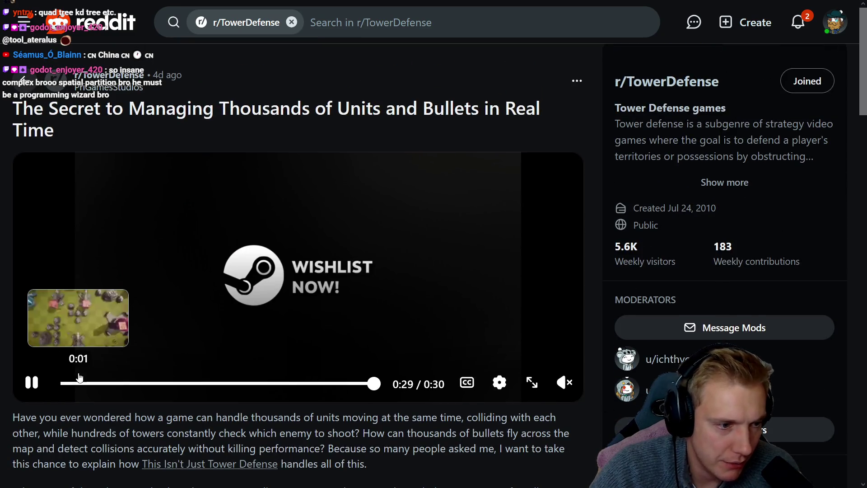
left_click(32, 385)
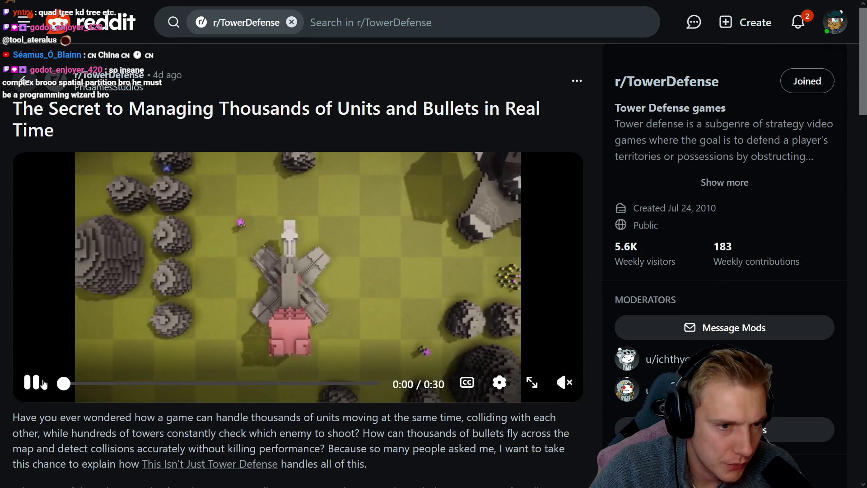
left_click(388, 235)
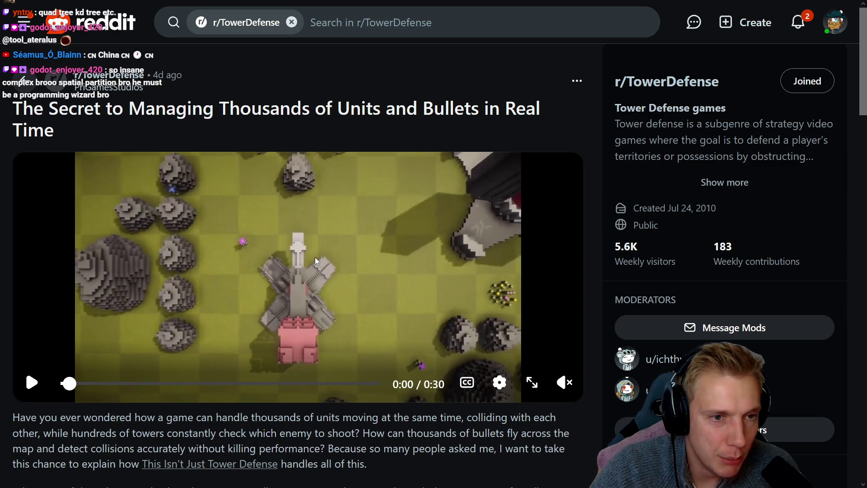
Play the gameplay video to about 0:03, pause it, and glance at the tower-defense game window
left_click(336, 289)
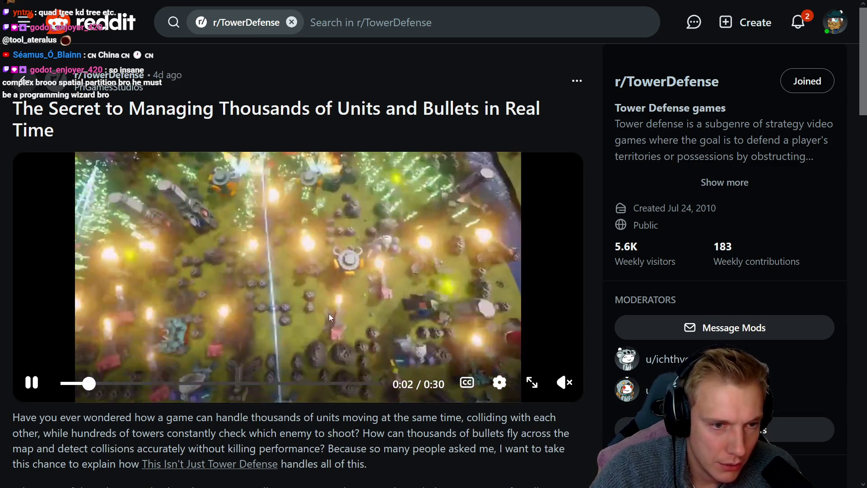
left_click(330, 319)
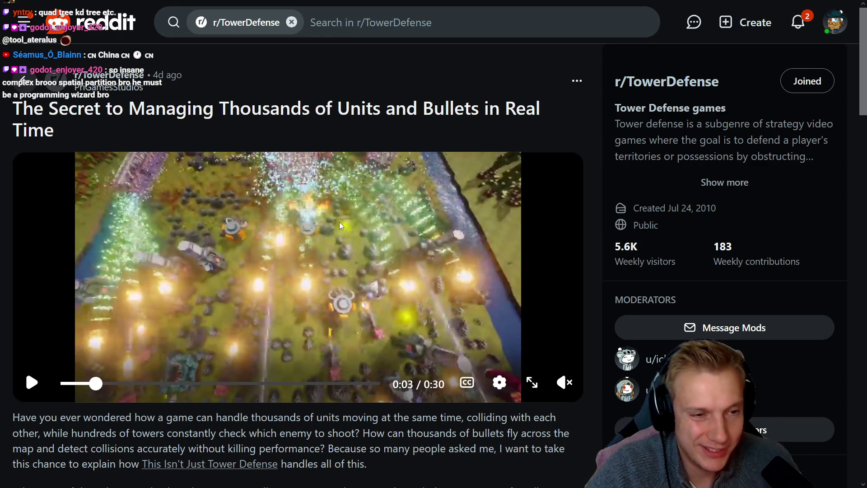
key("alt+Tab")
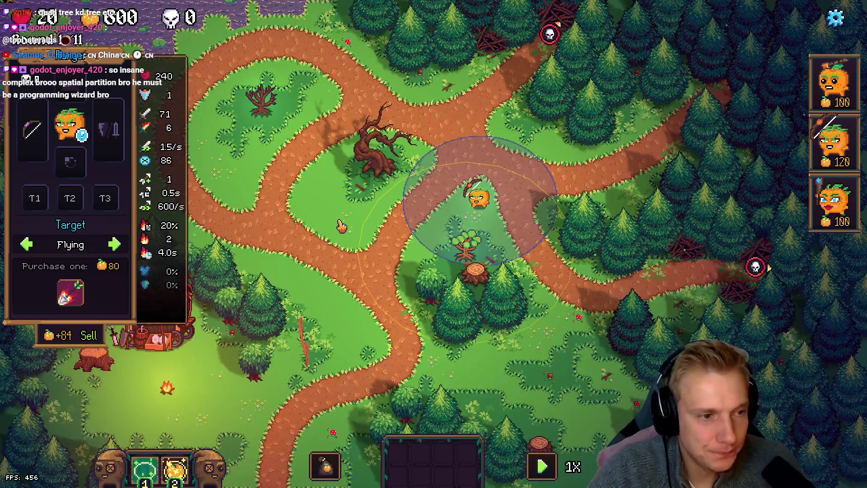
key("alt+Tab")
Highlight the sentences on which cell units occupy and re-adding moved units to the hash set
scroll(395, 264, "down", 5)
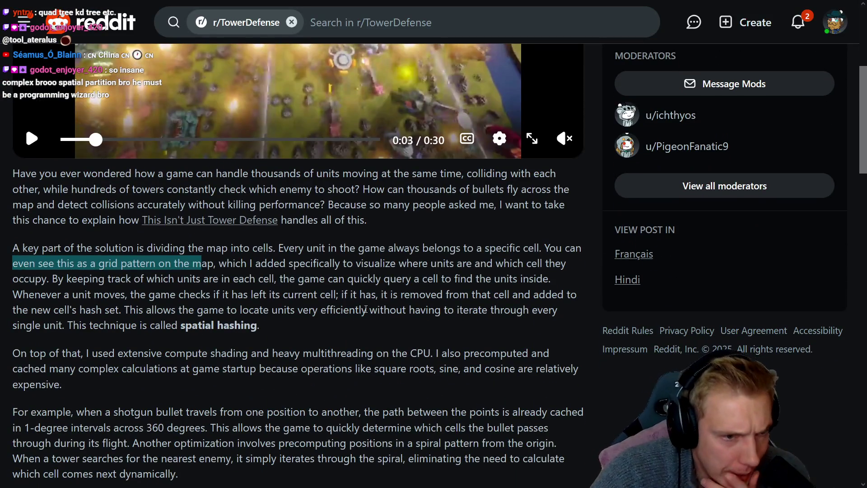
mouse_move(399, 263)
left_mouse_down()
mouse_move(505, 264)
mouse_move(218, 265)
mouse_move(29, 276)
left_mouse_up()
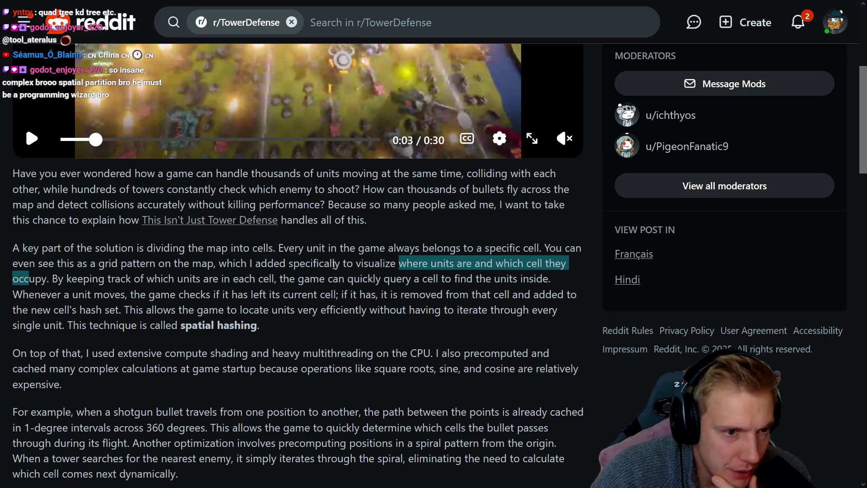
mouse_move(233, 264)
left_mouse_down()
mouse_move(391, 279)
mouse_move(533, 261)
mouse_move(575, 271)
mouse_move(8, 282)
mouse_move(44, 279)
mouse_move(94, 296)
mouse_move(178, 280)
mouse_move(244, 296)
mouse_move(267, 281)
mouse_move(378, 263)
mouse_move(410, 274)
mouse_move(552, 279)
mouse_move(367, 279)
mouse_move(298, 264)
mouse_move(281, 279)
left_mouse_up()
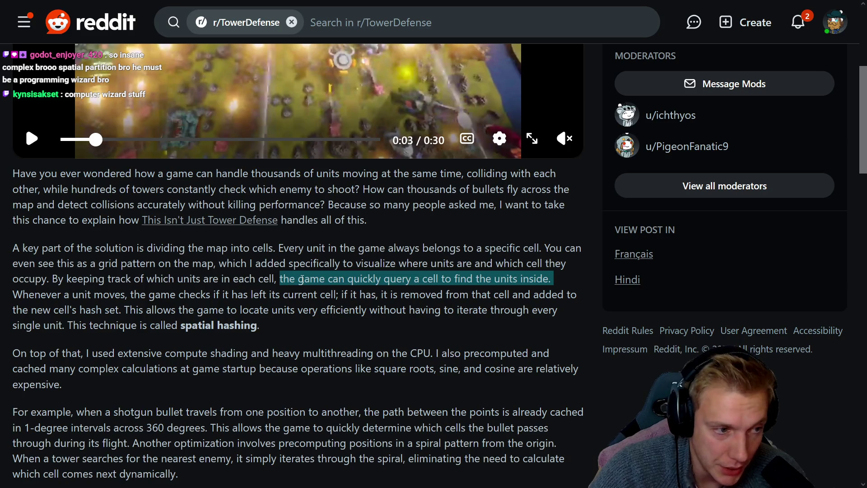
mouse_move(28, 294)
left_mouse_down()
mouse_move(325, 304)
mouse_move(325, 296)
mouse_move(540, 295)
left_mouse_up()
left_click_drag(22, 310, 111, 310)
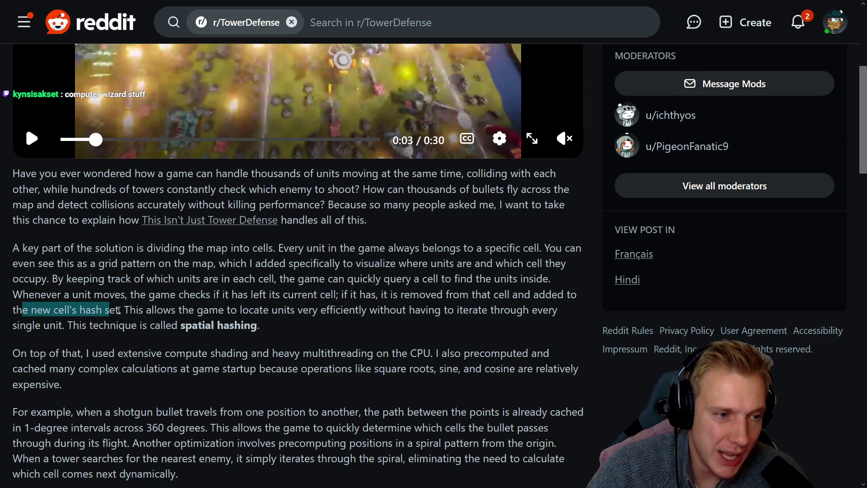
left_click_drag(123, 310, 384, 294)
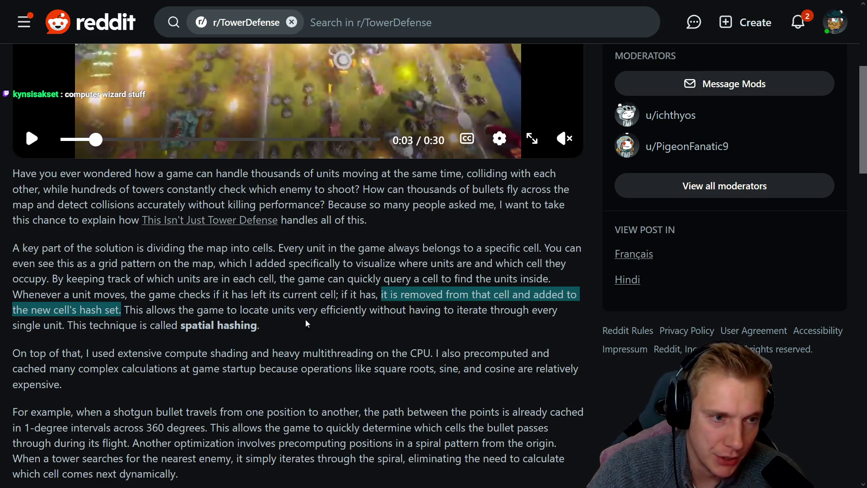
mouse_move(127, 310)
left_mouse_down()
mouse_move(108, 309)
mouse_move(446, 294)
mouse_move(382, 294)
left_mouse_up()
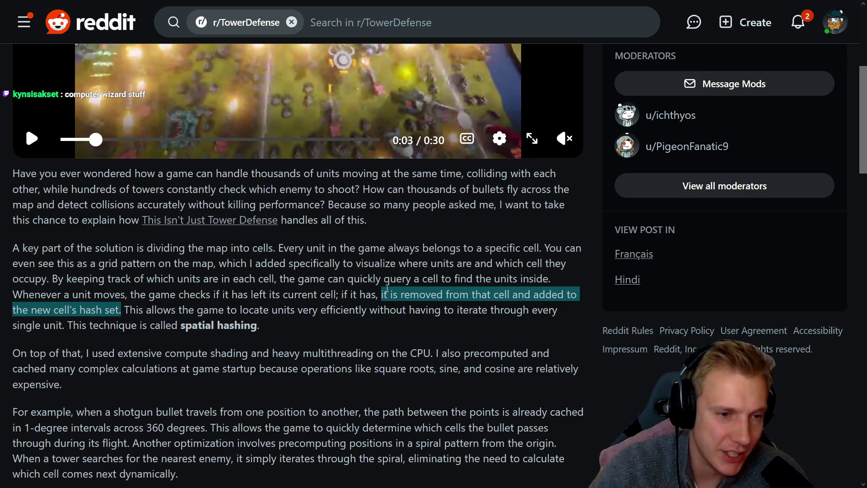
mouse_move(381, 295)
left_mouse_down()
mouse_move(366, 294)
mouse_move(520, 294)
mouse_move(68, 303)
mouse_move(237, 312)
left_mouse_up()
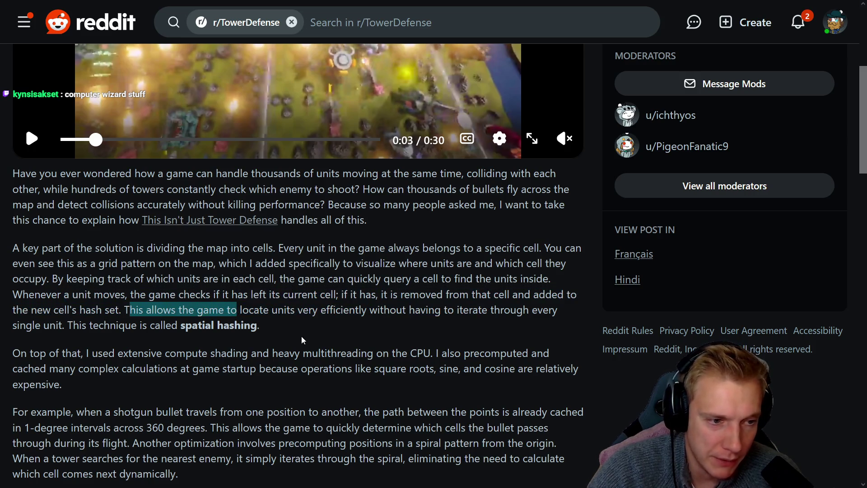
Highlight the sentences on locating units efficiently, spatial hashing, and compute shading
left_click(283, 335)
left_click_drag(155, 309, 275, 310)
left_click_drag(289, 310, 532, 308)
mouse_move(13, 326)
left_mouse_down()
mouse_move(280, 333)
mouse_move(39, 326)
mouse_move(82, 326)
left_mouse_up()
scroll(128, 309, "down", 2)
left_click(12, 268)
mouse_move(87, 272)
left_mouse_down()
mouse_move(184, 276)
mouse_move(244, 289)
mouse_move(259, 278)
mouse_move(433, 273)
mouse_move(17, 246)
mouse_move(19, 271)
left_mouse_up()
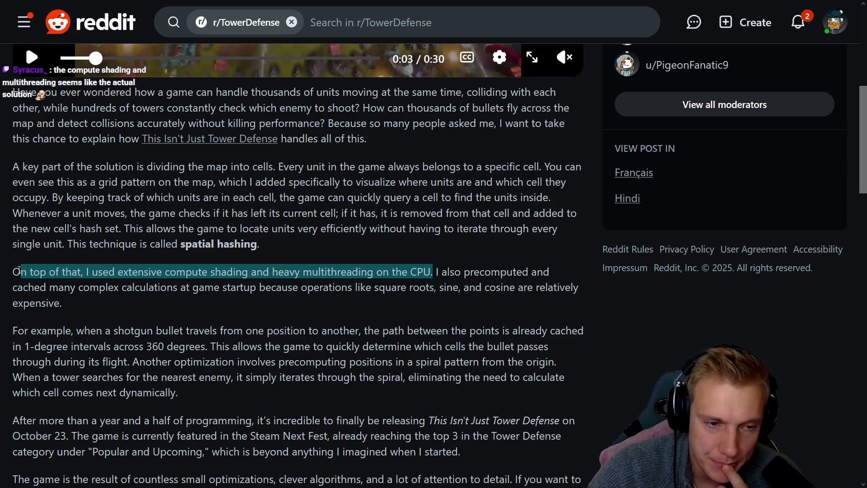
left_click(347, 273)
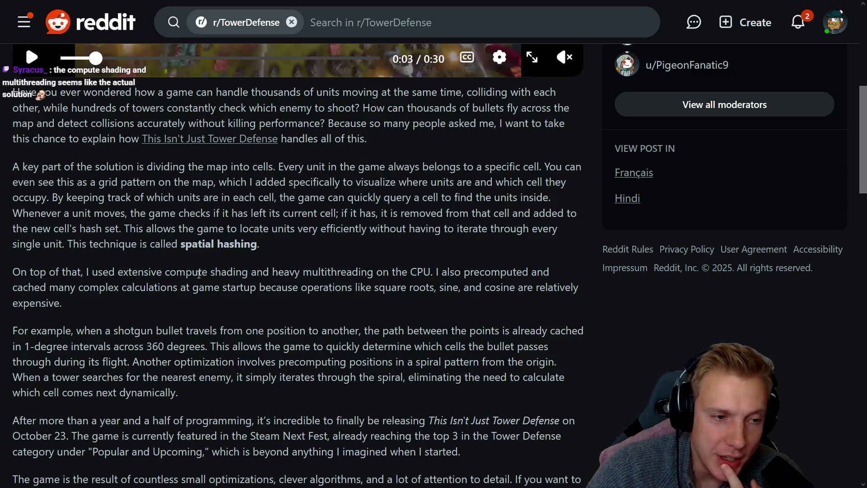
mouse_move(192, 272)
left_mouse_down()
mouse_move(426, 267)
mouse_move(300, 273)
left_mouse_up()
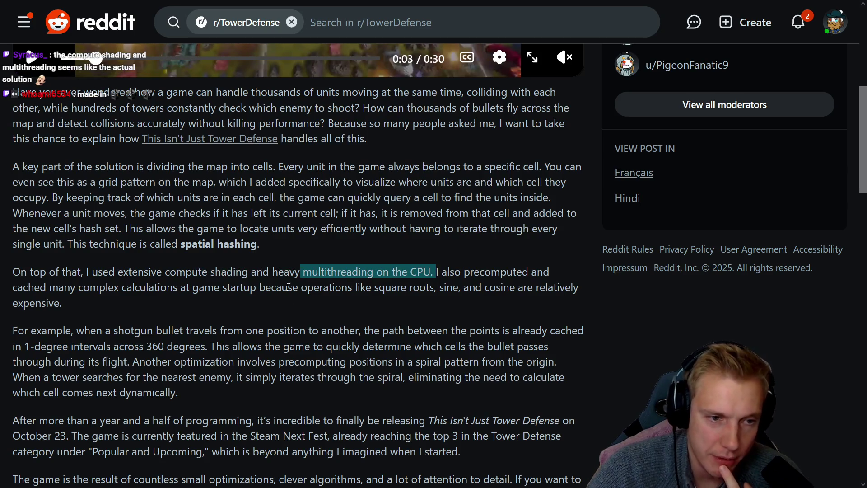
left_click_drag(436, 272, 532, 272)
mouse_move(40, 287)
left_mouse_down()
mouse_move(362, 286)
mouse_move(364, 268)
mouse_move(384, 271)
mouse_move(84, 310)
left_mouse_up()
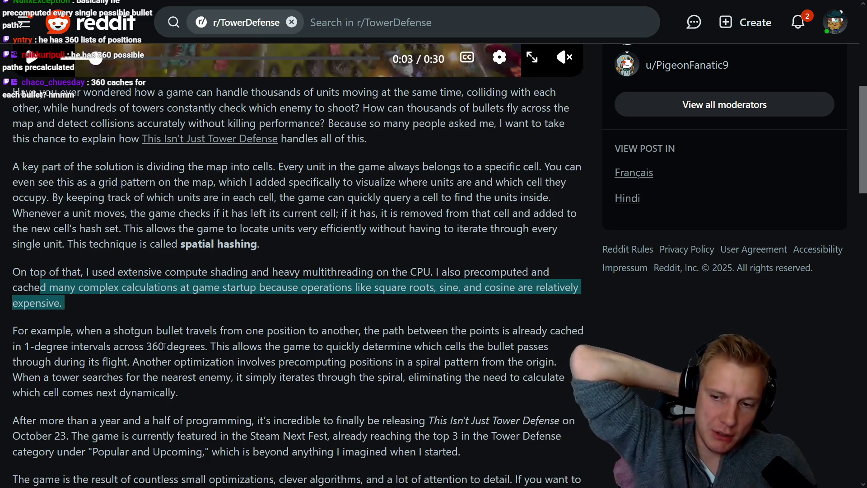
key("alt+Tab")
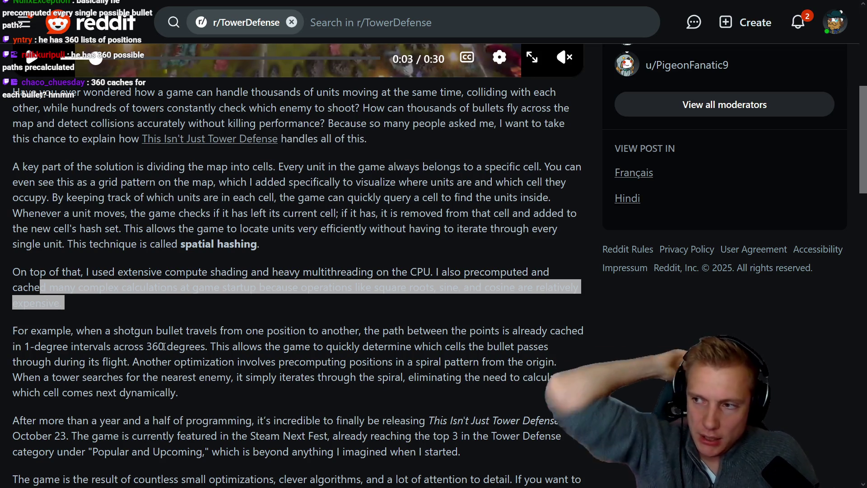
key("alt+Tab")
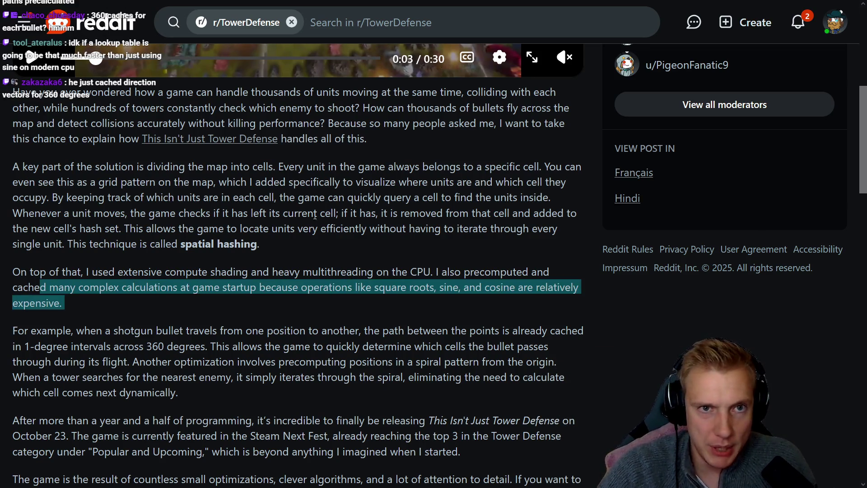
left_click(305, 312)
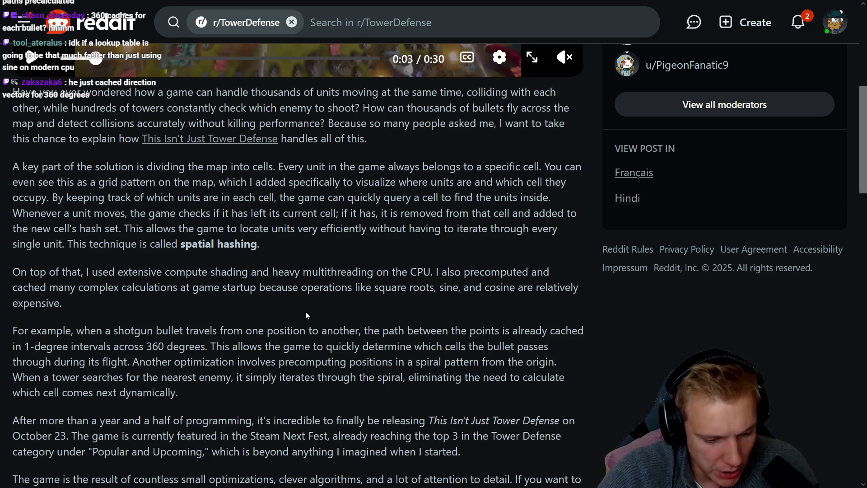
Open Excalidraw in a new browser tab and make it fullscreen
key("ctrl+t")
type("excalidraw")
key("Return")
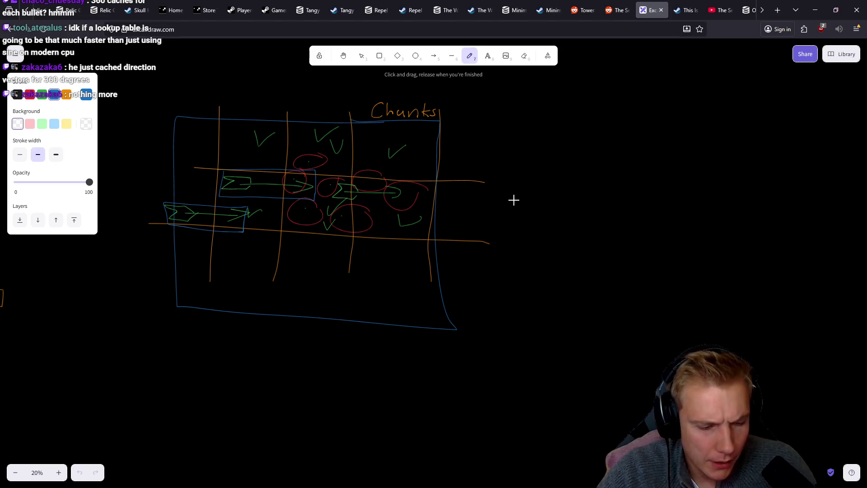
key("v")
key("F11")
Delete the old chunks sketch from the canvas and switch to the pencil tool
mouse_move(158, 51)
left_mouse_down()
mouse_move(533, 297)
mouse_move(532, 320)
left_mouse_up()
key("Delete")
key("p")
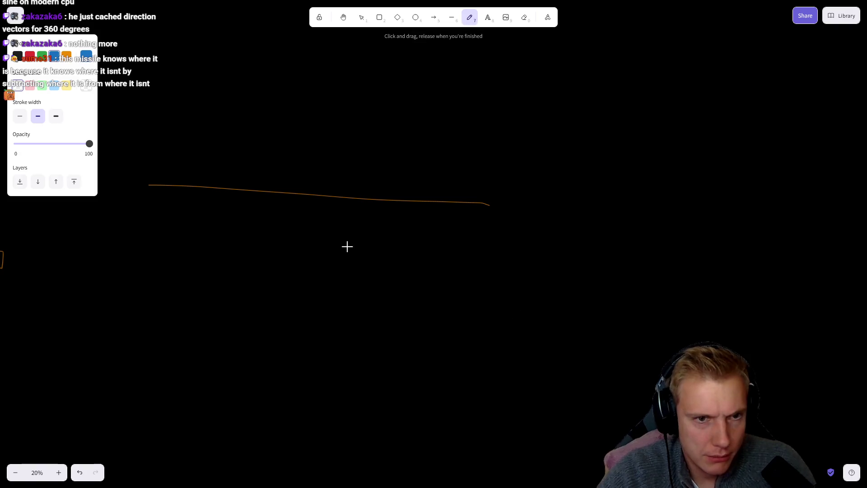
scroll(325, 208, "up", 3)
scroll(339, 211, "down", 3)
scroll(339, 211, "up", 5)
scroll(339, 207, "down", 5)
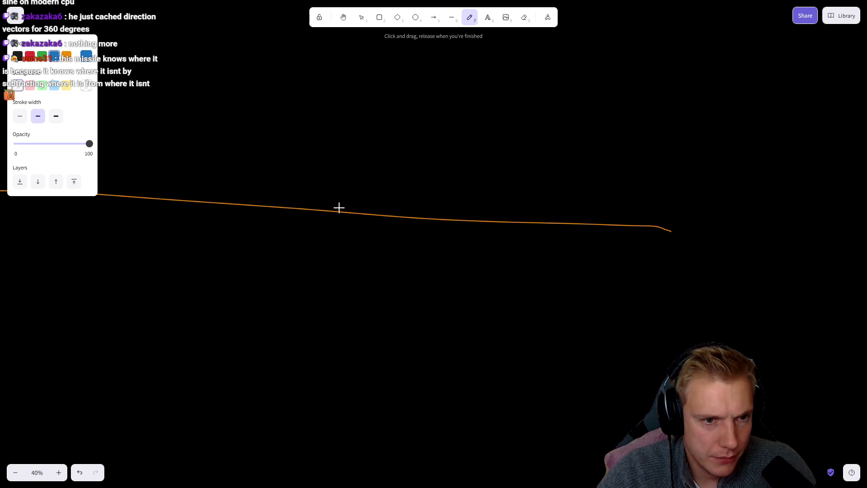
Remove a test blue curve and the stray orange strokes, then set the pencil to green
left_click_drag(238, 156, 447, 257)
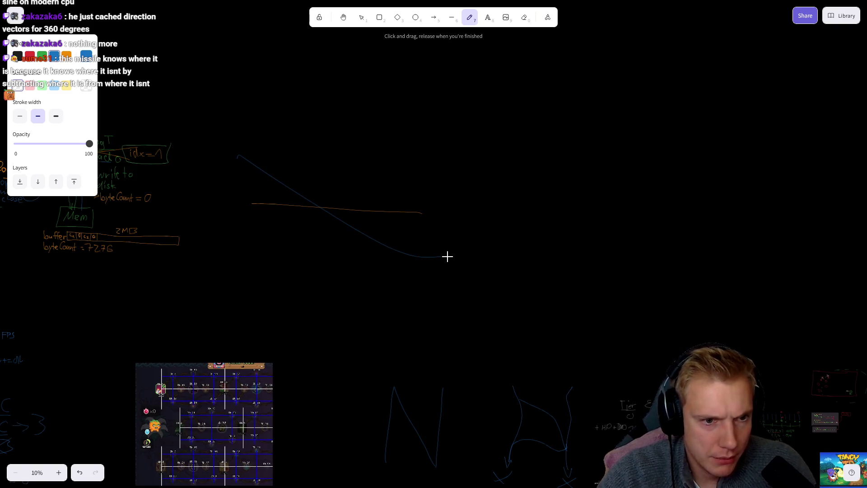
key("v")
mouse_move(213, 132)
left_mouse_down()
mouse_move(440, 279)
mouse_move(513, 299)
left_mouse_up()
key("Delete")
scroll(407, 231, "up", 5)
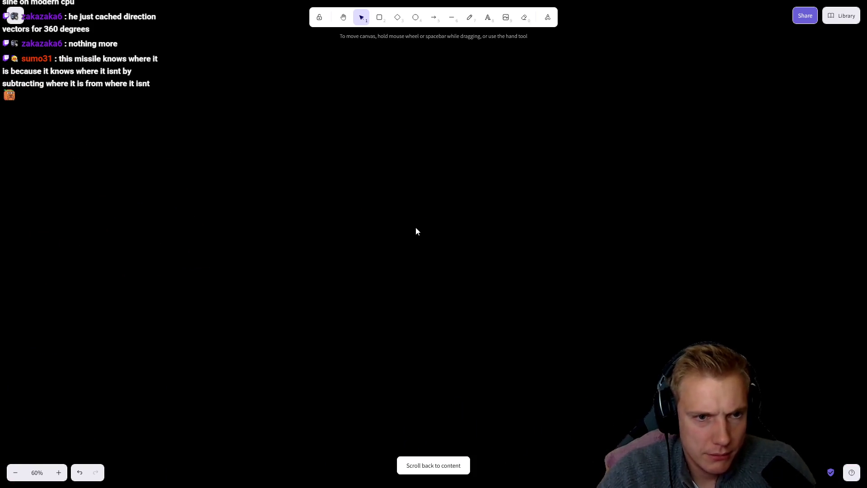
key("p")
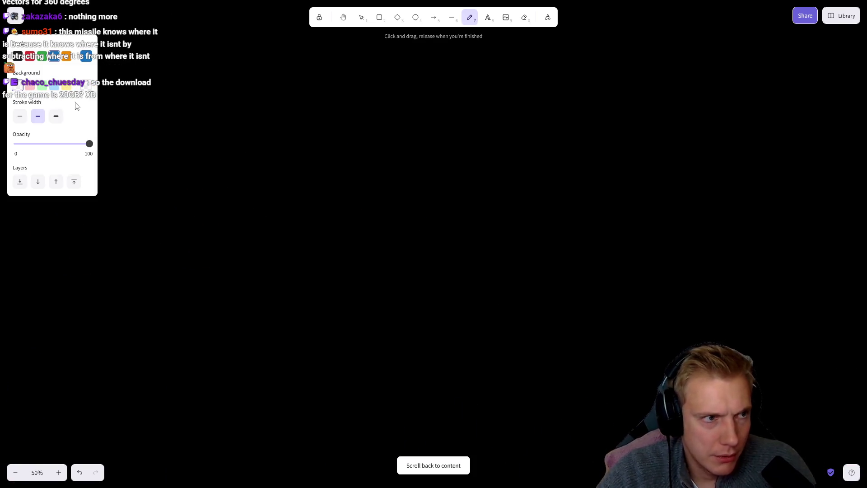
left_click(42, 56)
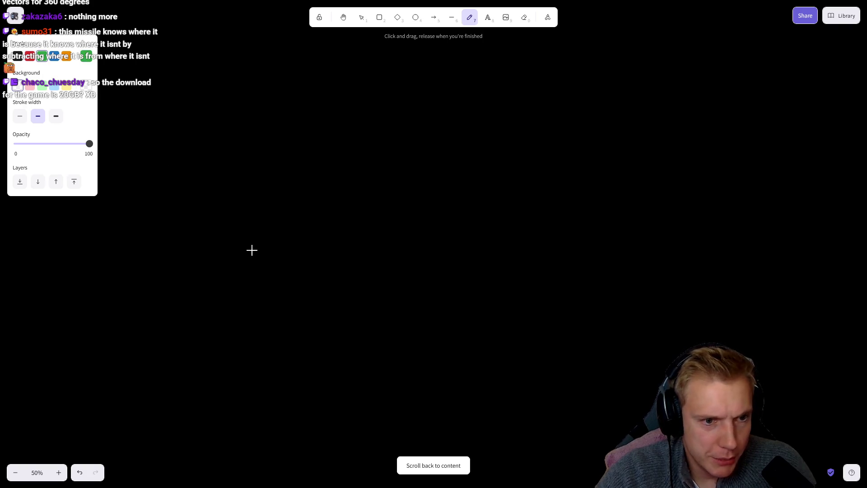
Draw a green unit, a red X target, and a red arrow from unit to target
mouse_move(346, 277)
left_mouse_down()
mouse_move(329, 280)
mouse_move(348, 294)
mouse_move(337, 270)
left_mouse_up()
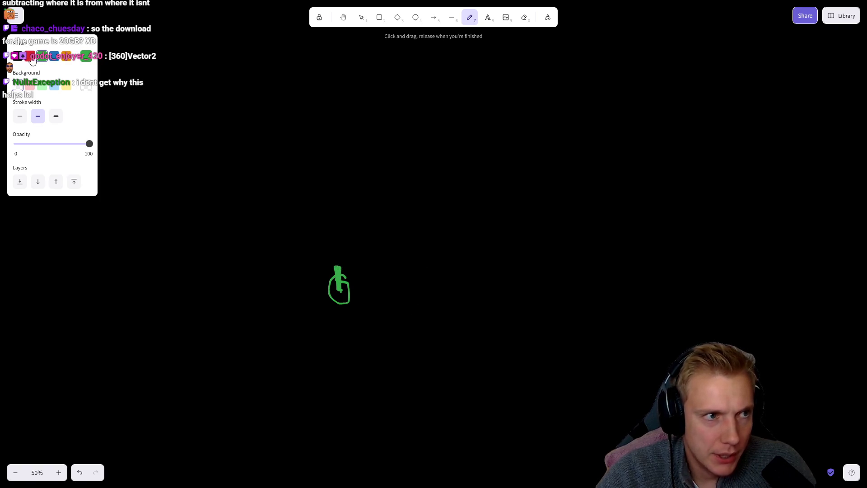
left_click(30, 56)
left_click(432, 79)
left_click_drag(422, 74, 428, 89)
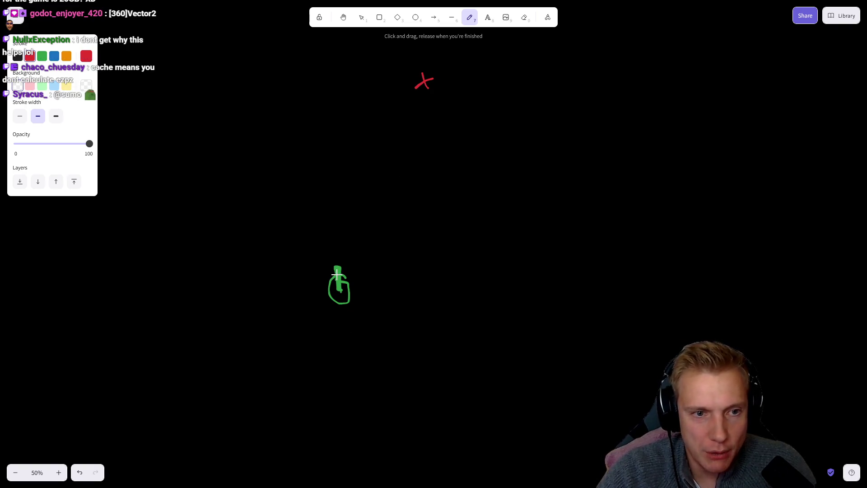
mouse_move(347, 261)
left_mouse_down()
mouse_move(390, 183)
mouse_move(401, 200)
left_mouse_up()
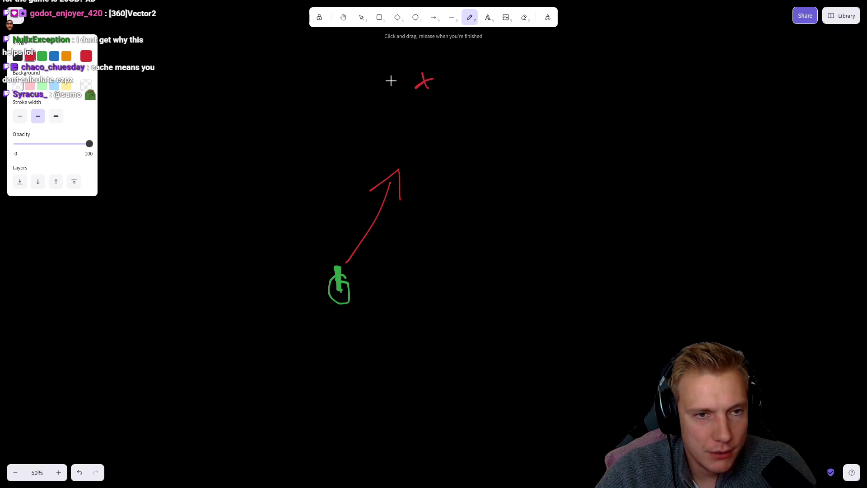
Label the unit with a green b and add a small blue circle, undoing stray strokes
mouse_move(378, 85)
left_mouse_down()
mouse_move(391, 74)
mouse_move(398, 90)
mouse_move(388, 88)
mouse_move(393, 81)
mouse_move(399, 90)
mouse_move(389, 62)
left_mouse_up()
key("ctrl+z")
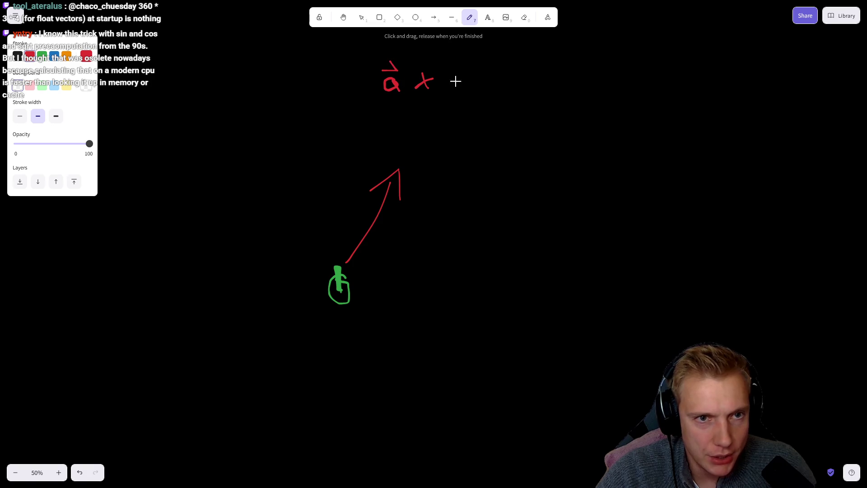
left_click(42, 55)
mouse_move(284, 270)
left_mouse_down()
mouse_move(285, 282)
mouse_move(299, 279)
mouse_move(288, 288)
mouse_move(300, 262)
mouse_move(293, 256)
left_mouse_up()
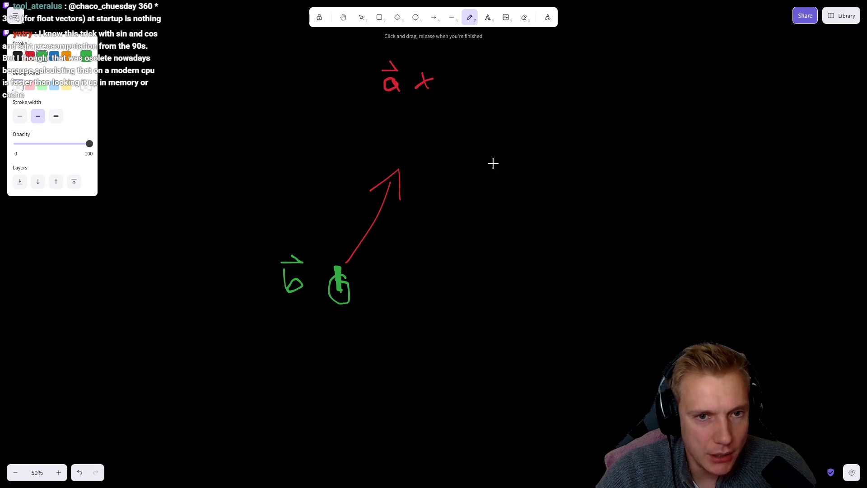
left_click_drag(499, 135, 503, 144)
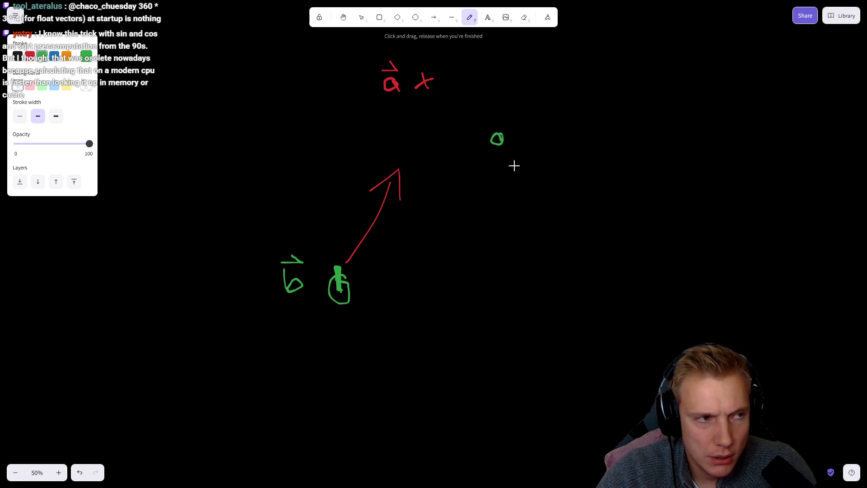
key("ctrl+z")
left_click(54, 55)
mouse_move(492, 143)
left_mouse_down()
mouse_move(484, 148)
mouse_move(493, 144)
left_mouse_up()
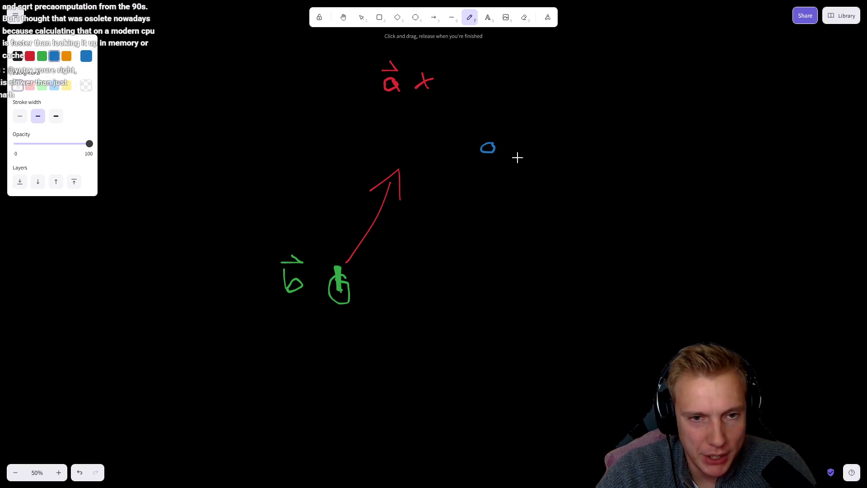
Handwrite 'angle = a − b' in blue, with a vector arrow over b
key("ctrl+z")
mouse_move(473, 165)
left_mouse_down()
mouse_move(465, 173)
mouse_move(516, 192)
mouse_move(501, 200)
left_mouse_up()
mouse_move(536, 148)
left_mouse_down()
mouse_move(531, 177)
mouse_move(540, 182)
mouse_move(590, 172)
mouse_move(594, 181)
mouse_move(646, 186)
mouse_move(623, 163)
mouse_move(645, 162)
left_mouse_up()
left_click_drag(635, 150, 674, 179)
mouse_move(684, 149)
left_mouse_down()
mouse_move(688, 188)
mouse_move(703, 180)
mouse_move(689, 189)
left_mouse_up()
left_click_drag(684, 141, 686, 127)
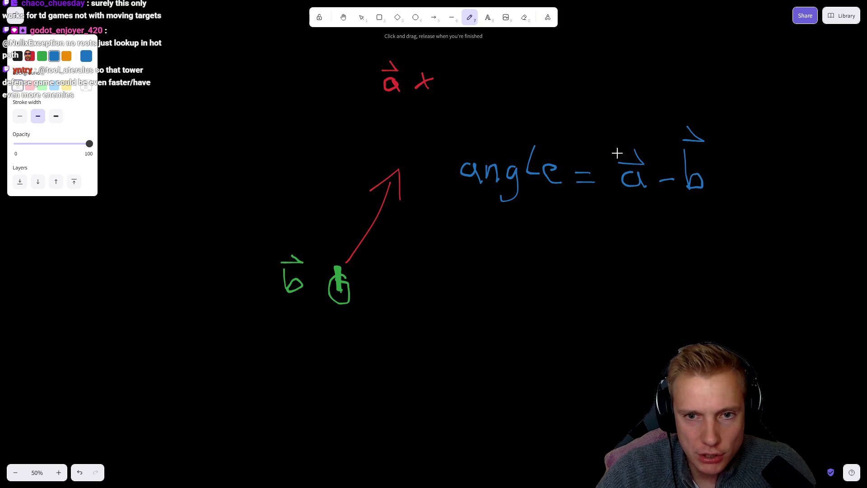
left_click_drag(734, 207, 584, 191)
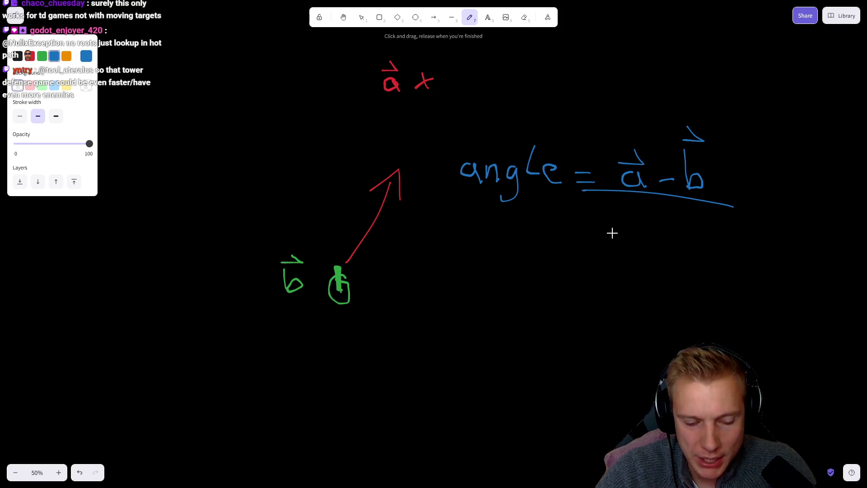
key("ctrl+z")
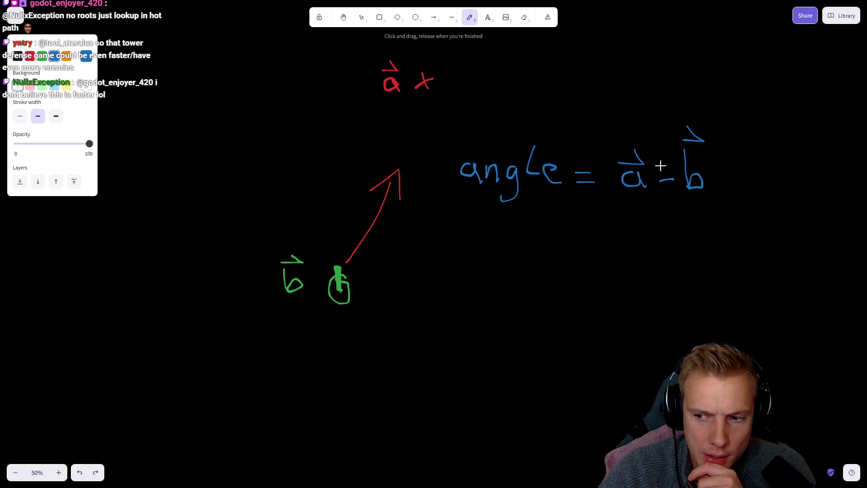
Write '= 67°' beneath the formula and start the '[67] =' entry below it
left_click_drag(579, 228, 602, 241)
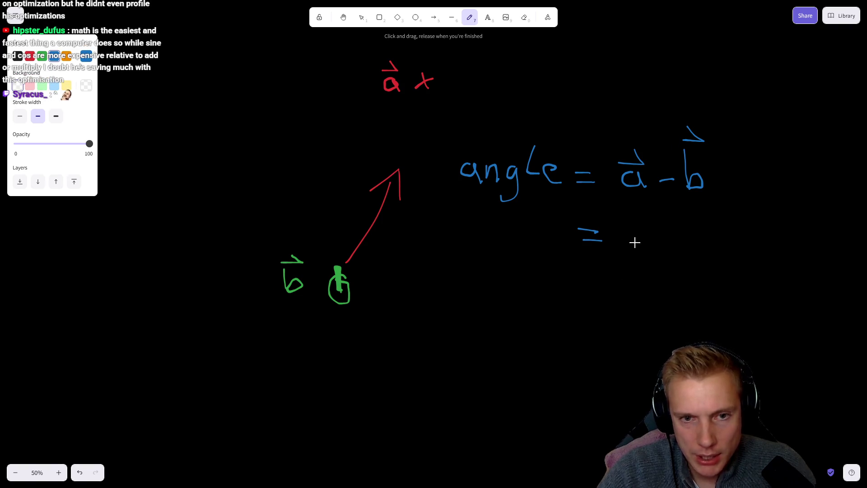
mouse_move(672, 227)
left_mouse_down()
mouse_move(645, 242)
mouse_move(701, 225)
mouse_move(687, 252)
left_mouse_up()
left_click_drag(720, 224, 726, 225)
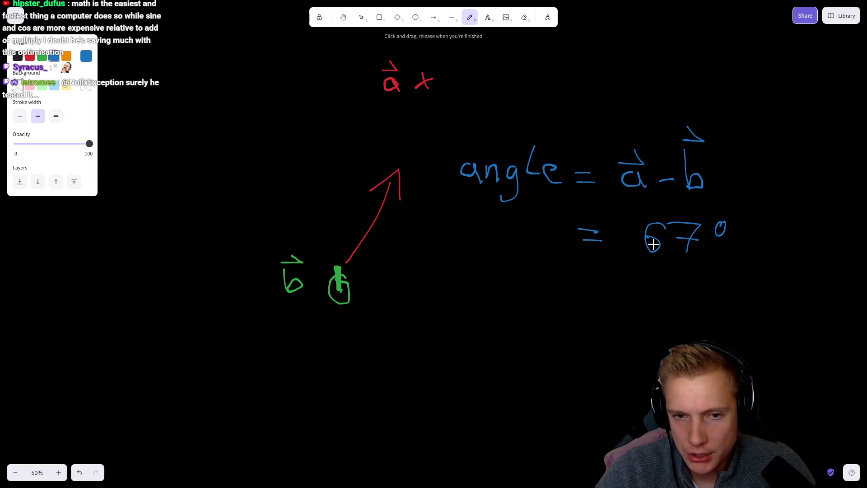
mouse_move(536, 279)
left_mouse_down()
mouse_move(519, 315)
mouse_move(545, 322)
left_mouse_up()
mouse_move(563, 287)
left_mouse_down()
mouse_move(547, 307)
mouse_move(587, 304)
mouse_move(589, 314)
left_mouse_up()
mouse_move(591, 283)
left_mouse_down()
mouse_move(612, 321)
mouse_move(593, 322)
left_mouse_up()
mouse_move(628, 298)
left_mouse_down()
mouse_move(642, 297)
mouse_move(646, 309)
left_mouse_up()
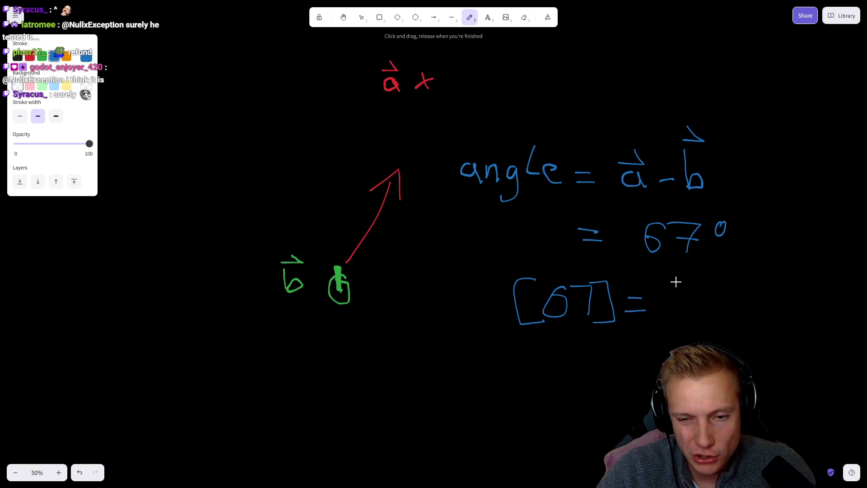
Complete the entry as dirs[67] = {0,3, -0,83}, then return to the Reddit post
mouse_move(680, 278)
left_mouse_down()
mouse_move(665, 300)
mouse_move(673, 304)
left_mouse_up()
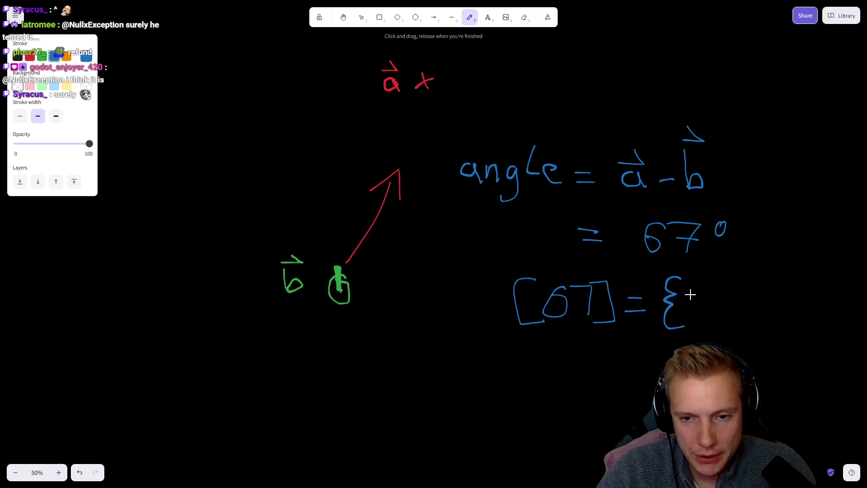
left_click_drag(686, 303, 701, 302)
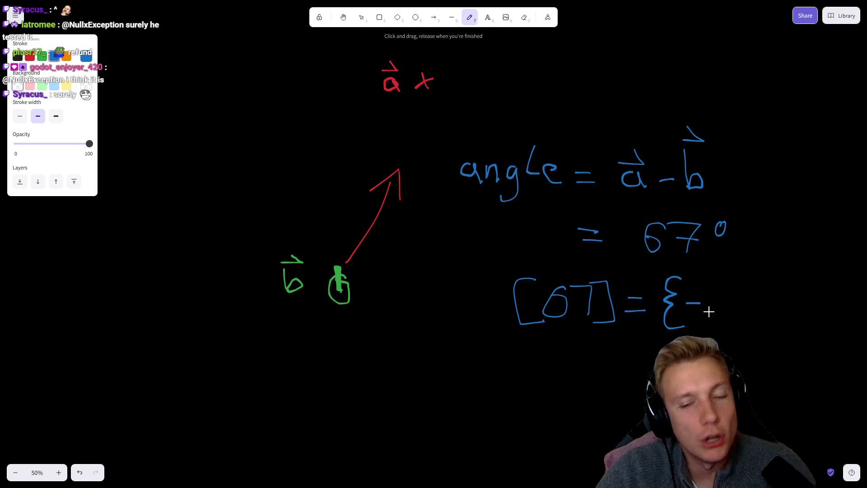
key("ctrl+z")
left_click_drag(699, 290, 712, 328)
mouse_move(720, 292)
left_mouse_down()
mouse_move(730, 320)
mouse_move(800, 292)
mouse_move(805, 335)
left_mouse_up()
mouse_move(832, 289)
left_mouse_down()
mouse_move(827, 309)
mouse_move(835, 294)
mouse_move(848, 302)
mouse_move(841, 323)
left_mouse_up()
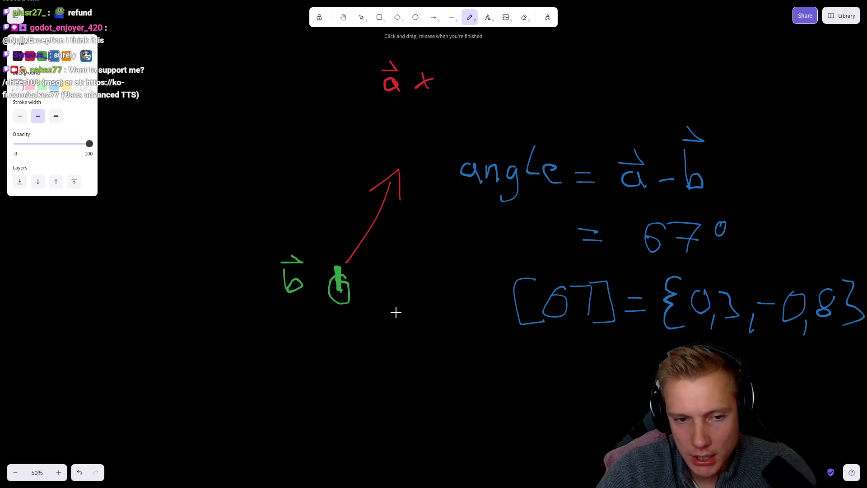
mouse_move(417, 309)
left_mouse_down()
mouse_move(468, 296)
mouse_move(458, 319)
left_mouse_up()
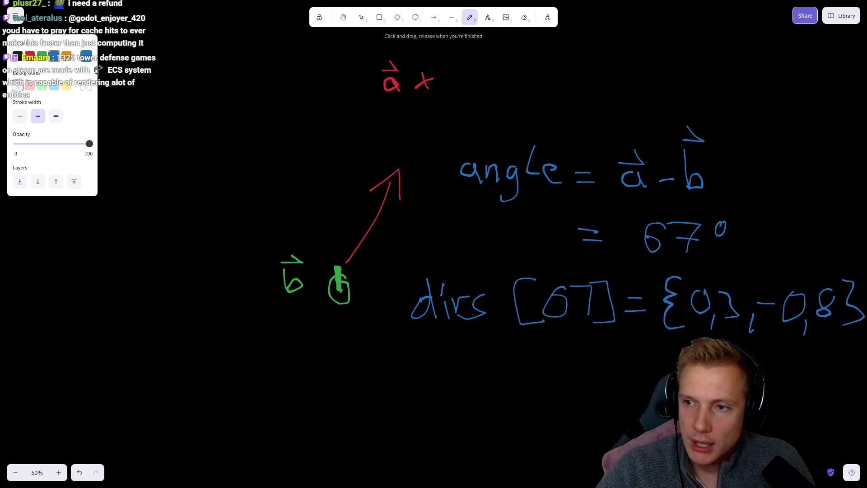
left_click(618, 9)
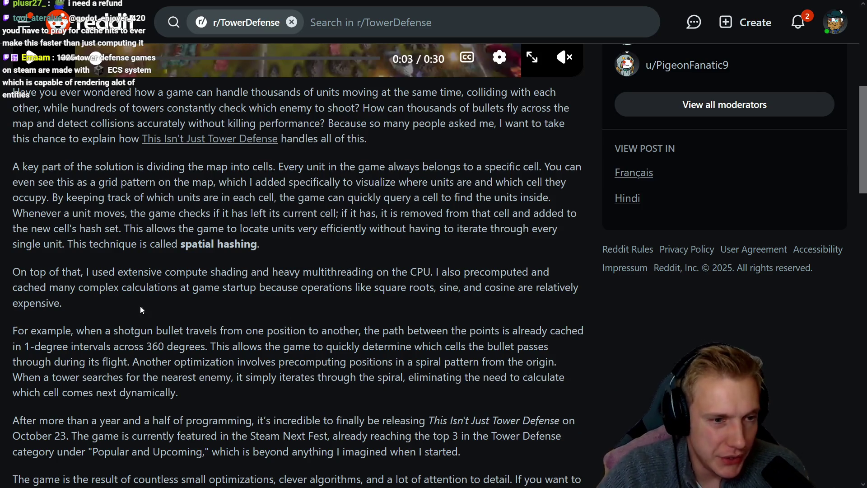
scroll(131, 305, "down", 2)
scroll(190, 306, "down", 2)
scroll(251, 307, "up", 2)
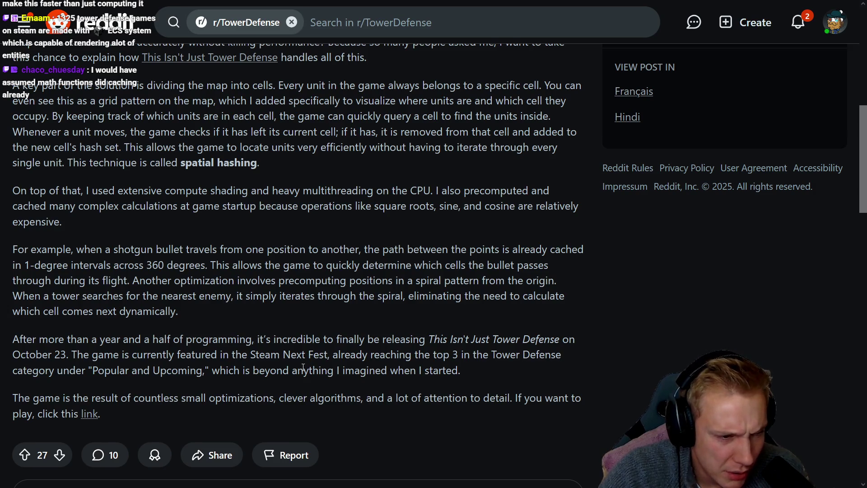
scroll(235, 346, "up", 2)
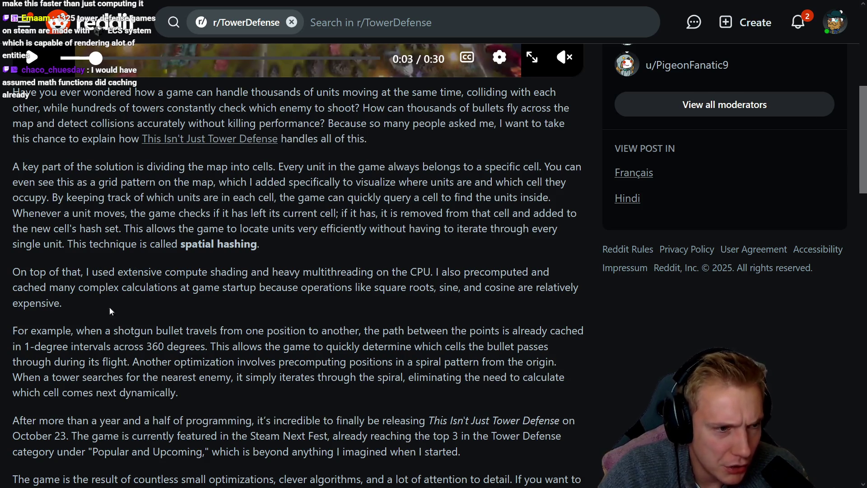
mouse_move(19, 291)
left_mouse_down()
mouse_move(557, 287)
mouse_move(70, 299)
left_mouse_up()
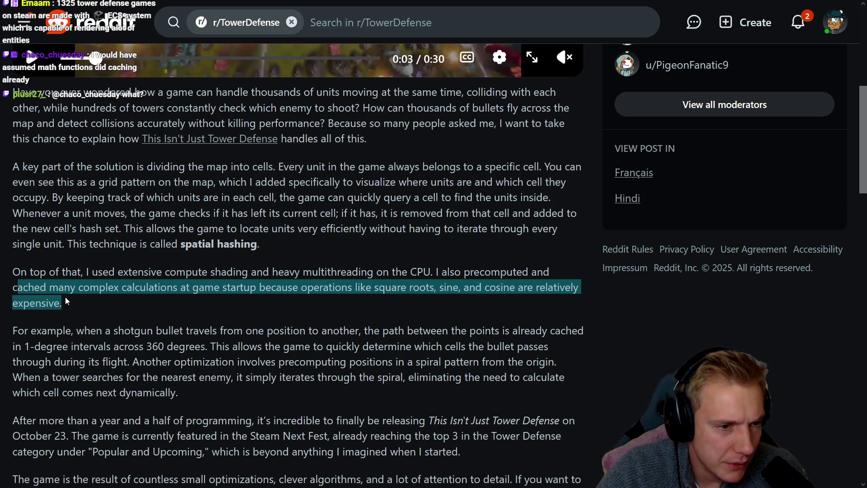
left_click(66, 298)
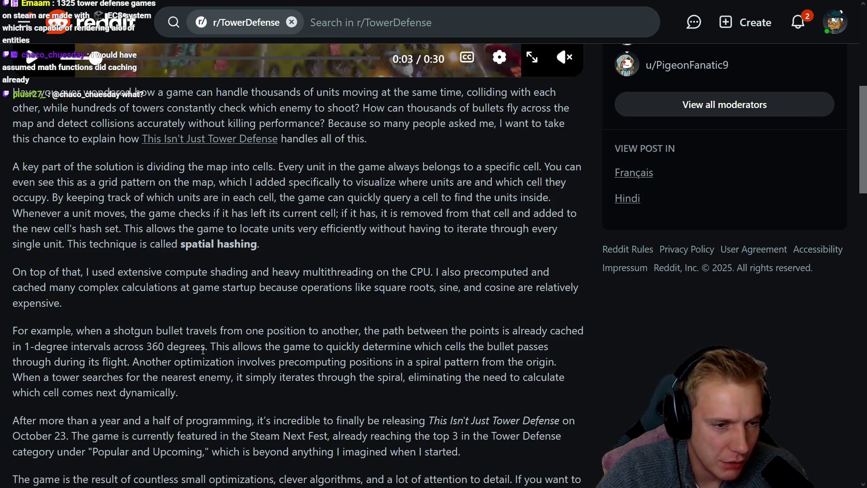
left_click_drag(212, 347, 531, 342)
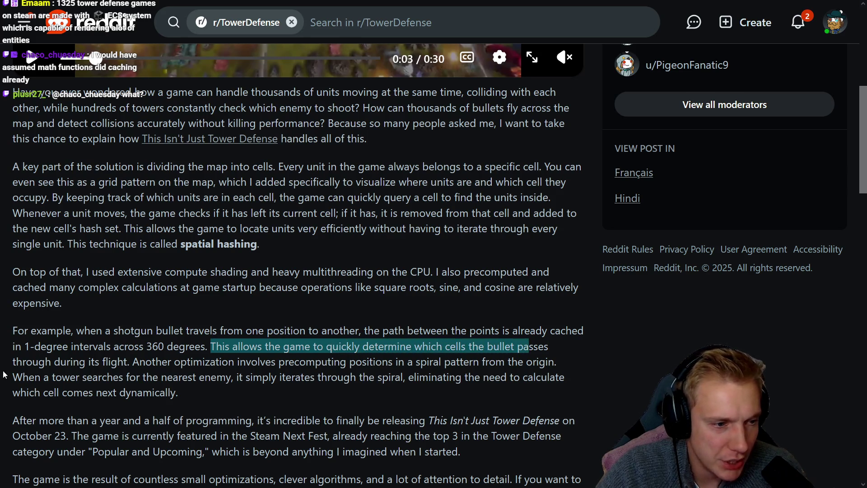
mouse_move(39, 362)
left_mouse_down()
mouse_move(167, 361)
mouse_move(281, 377)
mouse_move(250, 362)
mouse_move(560, 362)
left_mouse_up()
left_click(287, 362)
left_click_drag(560, 361, 350, 362)
left_click_drag(29, 379, 400, 375)
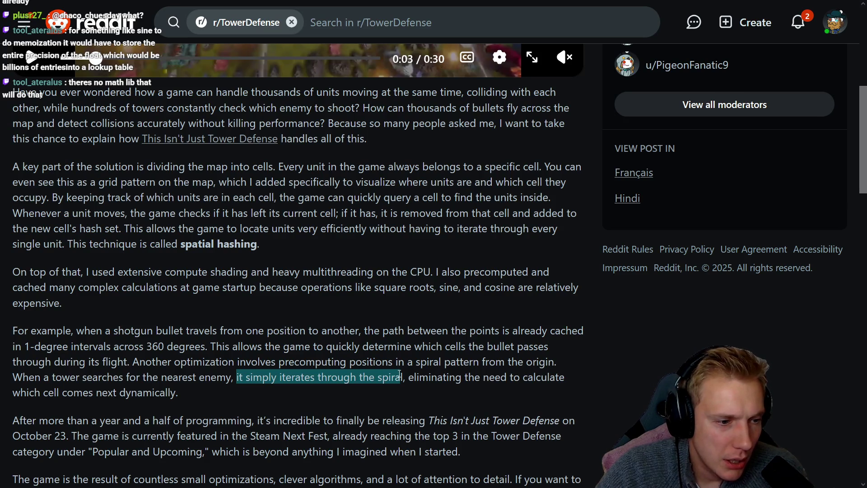
mouse_move(400, 375)
left_mouse_down()
mouse_move(489, 376)
mouse_move(221, 392)
left_mouse_up()
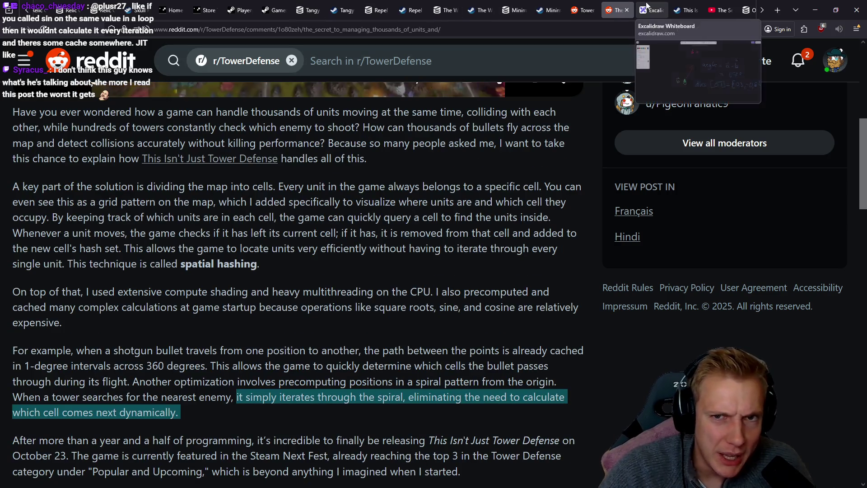
left_click(651, 9)
scroll(290, 250, "right", 10)
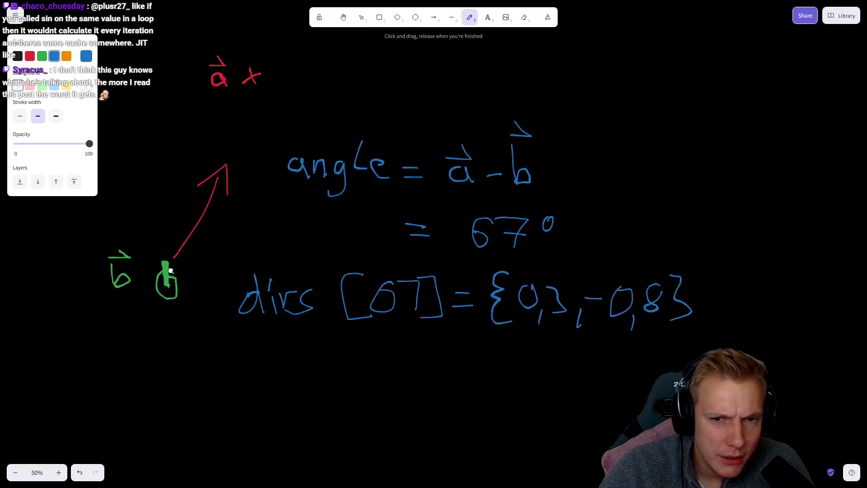
Draw a blue freehand grid of seven vertical and about five horizontal lines over the green tower
left_click(42, 56)
mouse_move(490, 248)
left_mouse_down()
mouse_move(416, 244)
mouse_move(473, 289)
mouse_move(484, 247)
mouse_move(438, 219)
mouse_move(453, 216)
mouse_move(461, 259)
mouse_move(446, 261)
mouse_move(445, 220)
mouse_move(451, 252)
mouse_move(451, 233)
left_mouse_up()
left_click(54, 55)
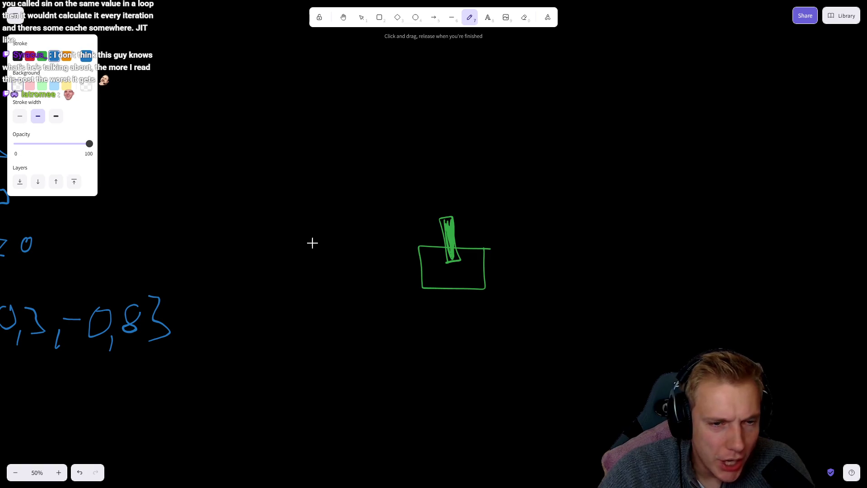
left_click_drag(257, 270, 618, 289)
left_click_drag(322, 130, 316, 376)
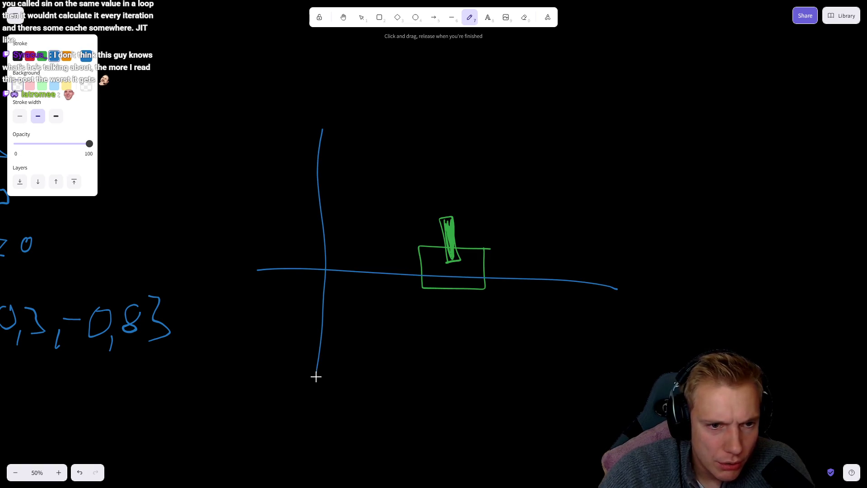
left_click_drag(385, 128, 360, 397)
left_click_drag(437, 146, 404, 407)
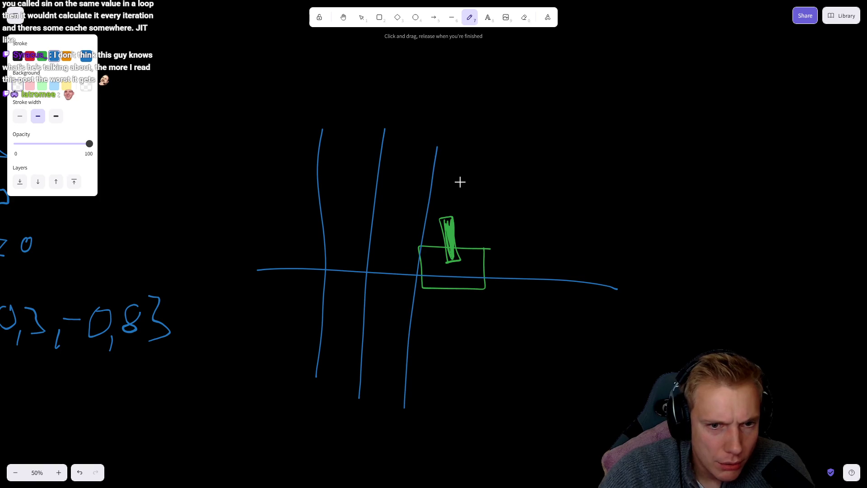
left_click_drag(477, 135, 440, 422)
left_click_drag(530, 136, 485, 411)
mouse_move(570, 142)
left_mouse_down()
mouse_move(524, 335)
mouse_move(517, 436)
left_mouse_up()
left_click_drag(638, 122, 577, 415)
left_click_drag(251, 141, 745, 179)
left_click_drag(255, 197, 283, 197)
left_click_drag(420, 214, 743, 244)
left_click_drag(264, 311, 691, 363)
left_click_drag(249, 372, 646, 402)
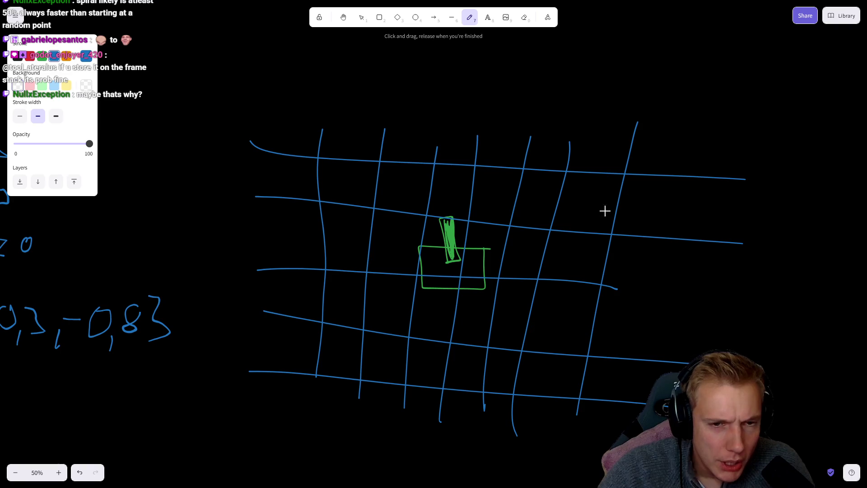
Draw a dashed green range circle all the way around the tower
left_click(42, 56)
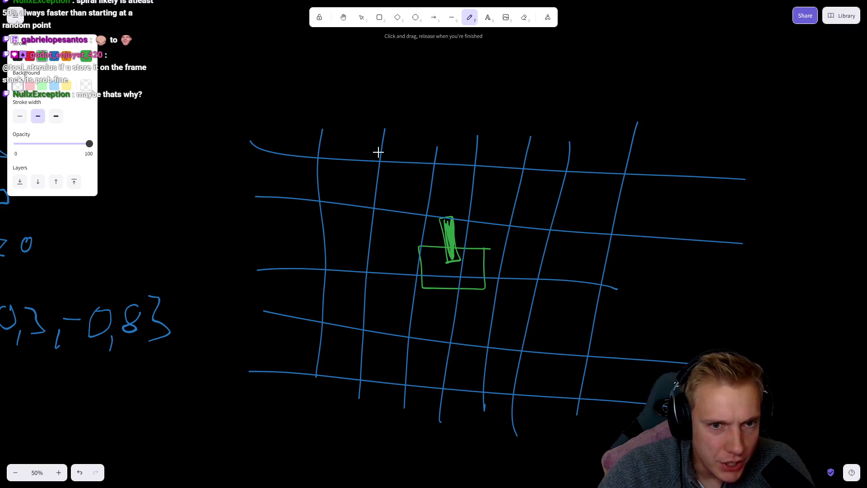
left_click(444, 180)
left_click_drag(426, 181, 400, 203)
left_click(373, 226)
left_click_drag(370, 263, 369, 268)
left_click_drag(377, 302, 378, 310)
left_click_drag(393, 337, 403, 344)
left_click_drag(450, 360, 468, 363)
left_click_drag(522, 351, 530, 348)
left_click_drag(553, 322, 563, 301)
left_click(564, 271)
left_click_drag(564, 273, 562, 238)
left_click_drag(557, 221, 540, 209)
left_click_drag(496, 183, 457, 177)
left_click_drag(447, 175, 441, 176)
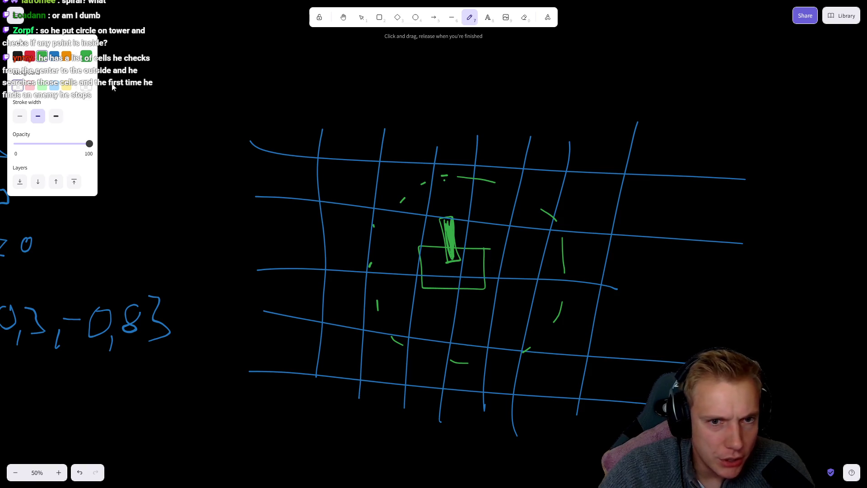
Draw about eight small red enemy circles in the grid cells surrounding the tower
left_click(29, 57)
left_click_drag(536, 193, 528, 205)
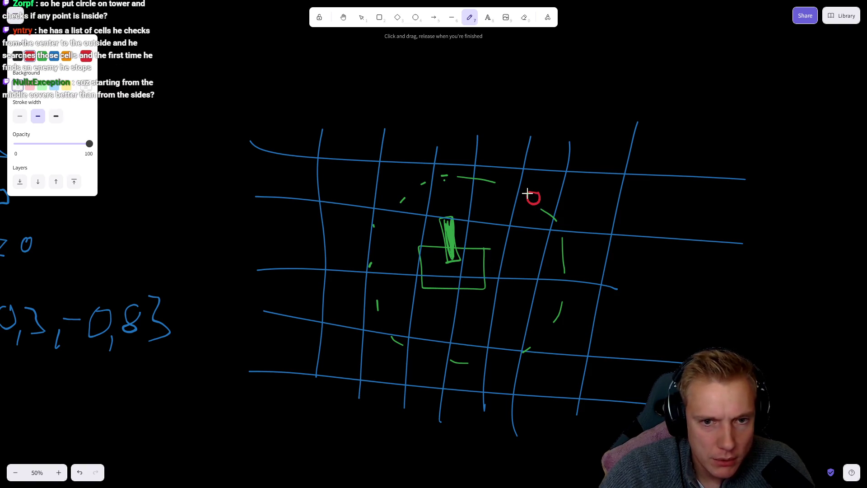
left_click_drag(527, 256, 528, 251)
mouse_move(490, 332)
left_mouse_down()
mouse_move(479, 322)
mouse_move(491, 321)
left_mouse_up()
left_click_drag(399, 298, 408, 300)
left_click_drag(397, 244, 433, 228)
left_click_drag(486, 234, 492, 237)
left_click_drag(496, 200, 496, 202)
mouse_move(453, 184)
left_mouse_down()
mouse_move(460, 193)
mouse_move(454, 183)
left_mouse_up()
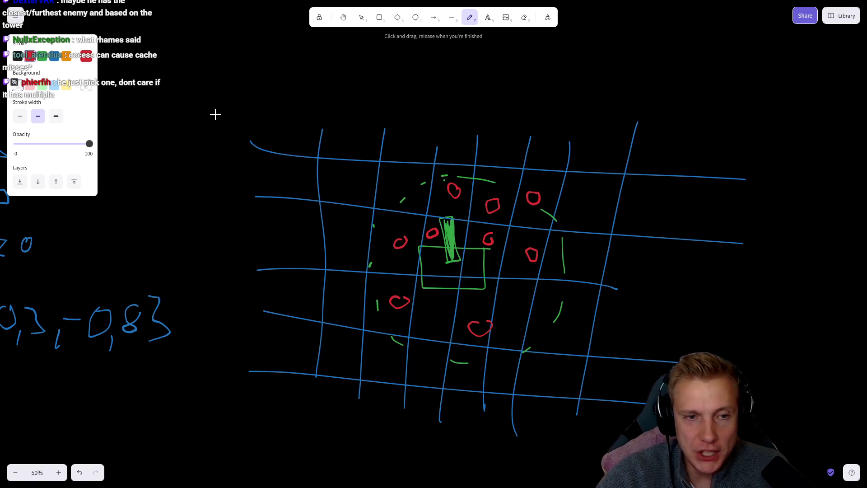
Handwrite orange cell IDs 0, 1, 2, 7, 8, 9, 13, 14 and 15 into the grid squares
left_click(67, 55)
left_click_drag(347, 168, 409, 183)
left_click_drag(462, 171, 472, 181)
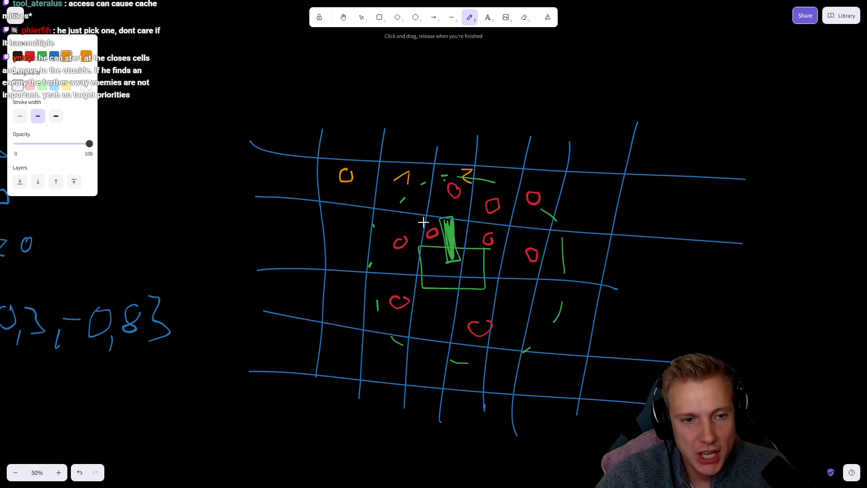
mouse_move(462, 228)
left_mouse_down()
mouse_move(458, 237)
mouse_move(465, 226)
mouse_move(485, 236)
mouse_move(480, 246)
left_mouse_up()
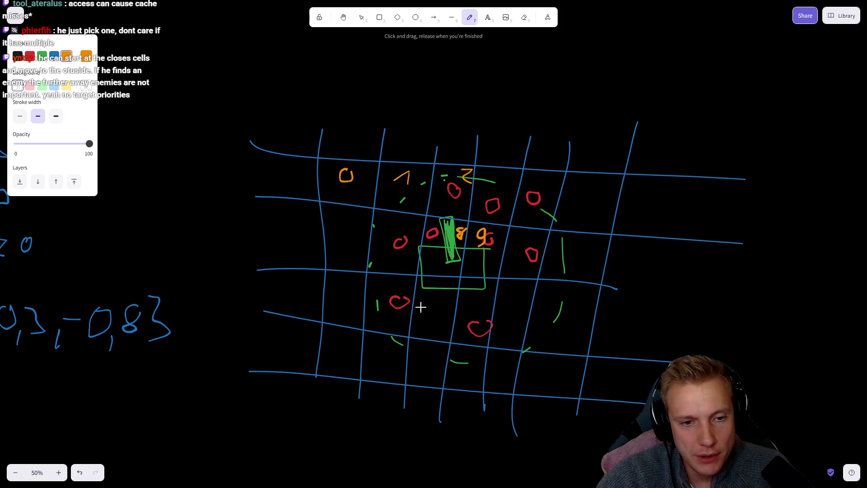
mouse_move(468, 304)
left_mouse_down()
mouse_move(490, 302)
mouse_move(488, 312)
left_mouse_up()
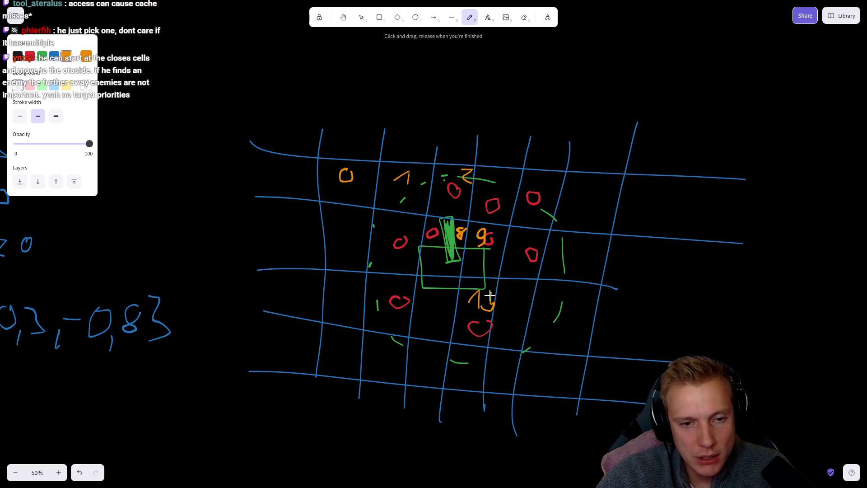
left_click_drag(424, 300, 433, 311)
left_click_drag(440, 293, 454, 302)
left_click_drag(450, 296, 447, 313)
left_click_drag(383, 282, 386, 292)
mouse_move(388, 281)
left_mouse_down()
mouse_move(398, 279)
mouse_move(392, 294)
left_mouse_up()
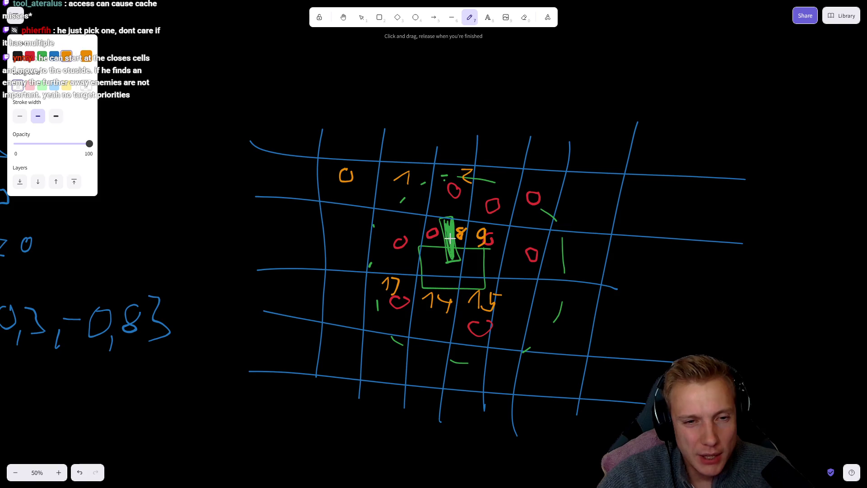
left_click_drag(395, 254, 402, 268)
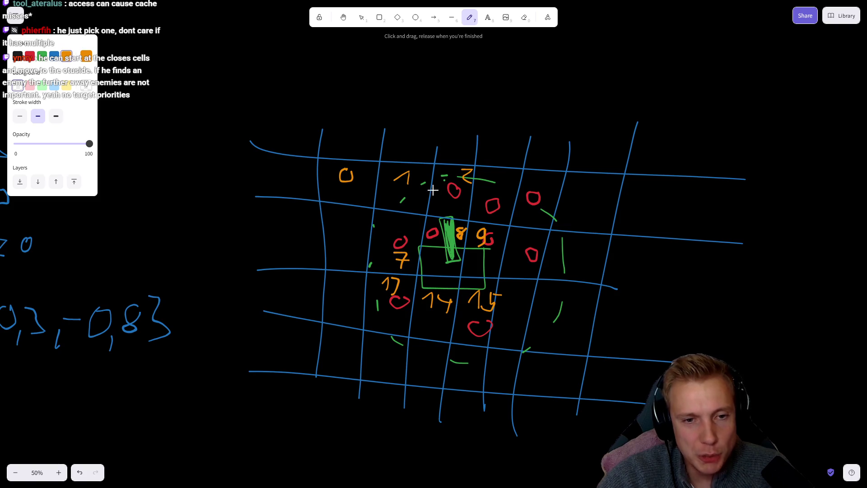
left_click_drag(448, 298, 449, 312)
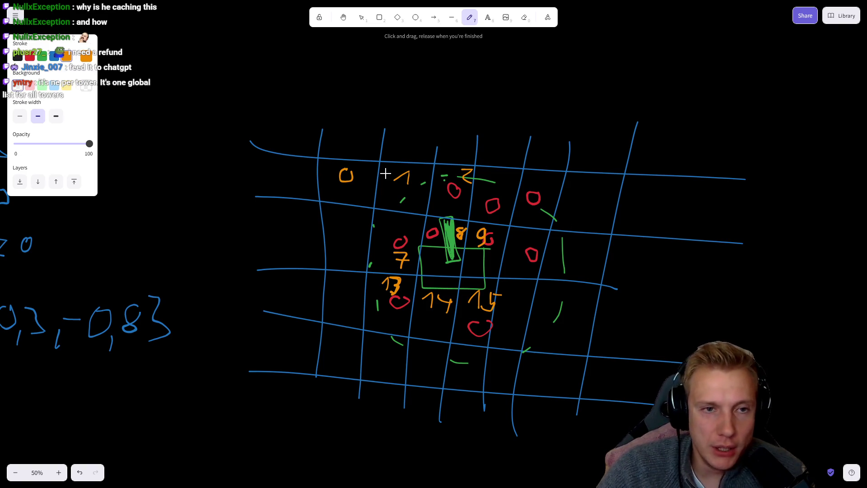
Read the post's closing paragraphs, highlighting the Steam Next Fest ranking and small-optimizations sentences
left_click(612, 10)
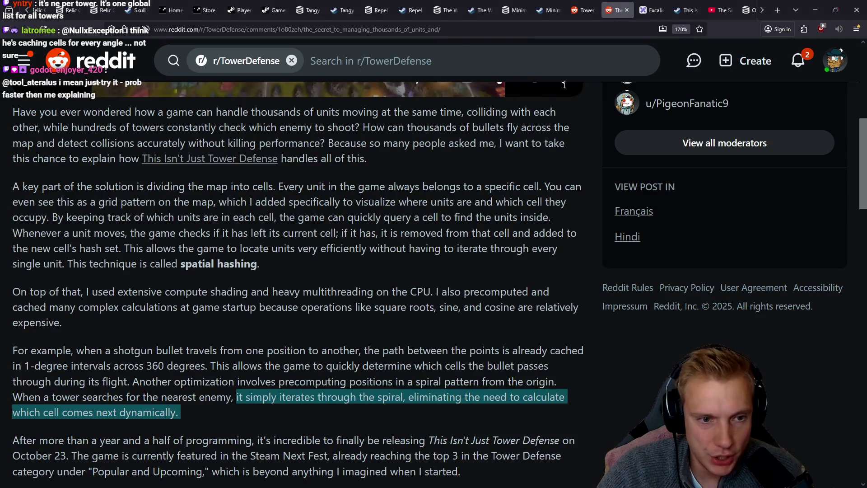
scroll(238, 309, "down", 4)
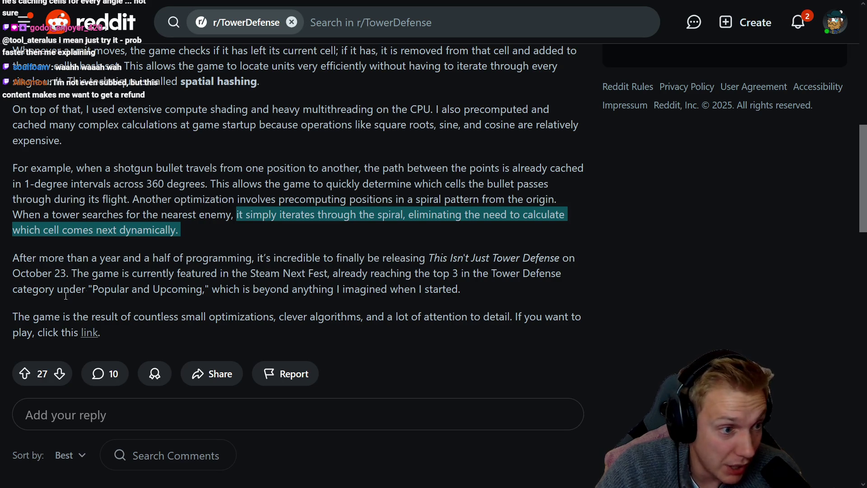
left_click_drag(33, 291, 461, 287)
left_click(221, 287)
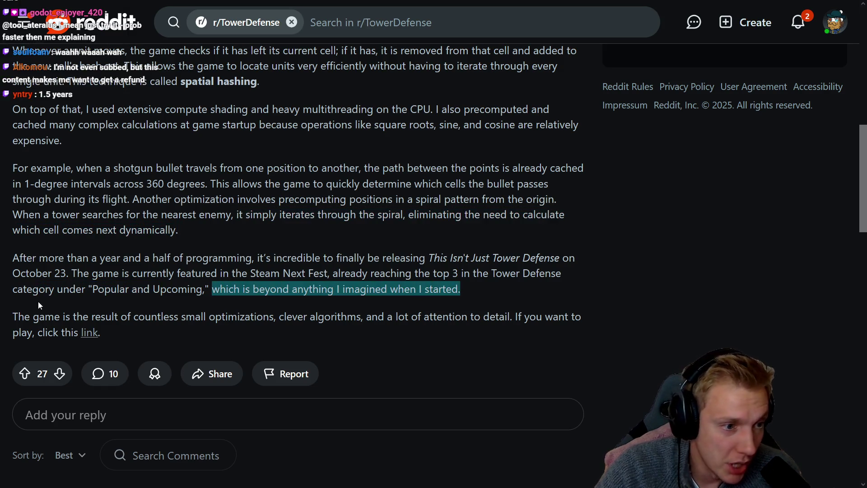
mouse_move(16, 316)
left_mouse_down()
mouse_move(565, 316)
mouse_move(55, 320)
mouse_move(42, 332)
left_mouse_up()
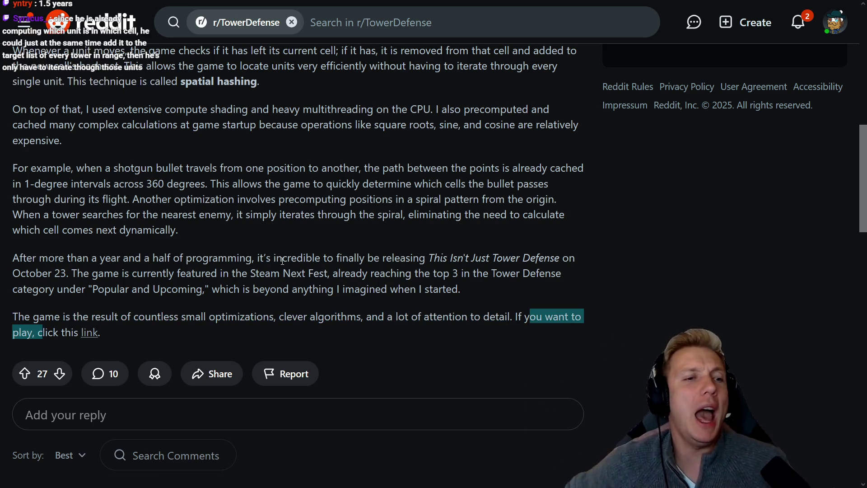
left_click(238, 239)
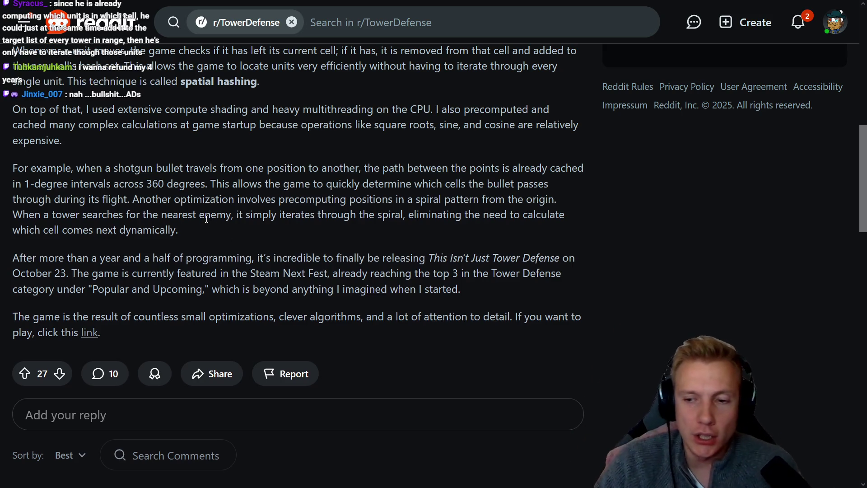
scroll(232, 239, "down", 3)
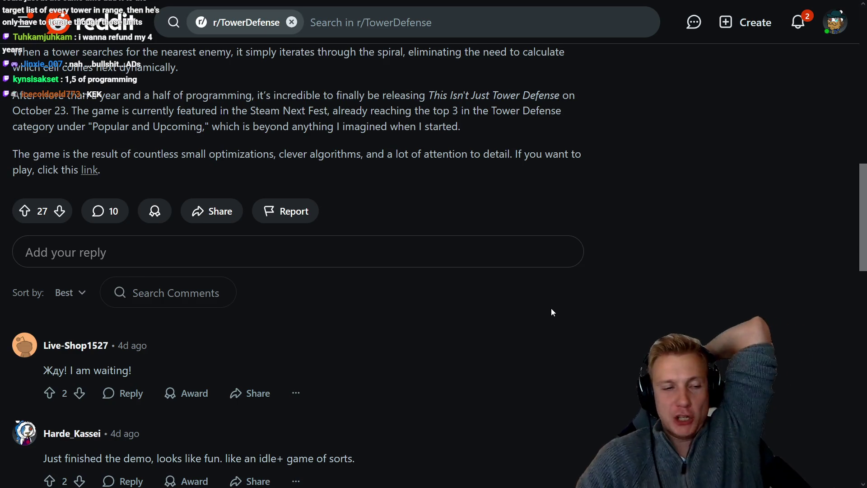
Scroll to the developer's comments and highlight the lines on skipping Unity DOTS, NavMesh pathfinding and extreme performance
scroll(529, 310, "down", 5)
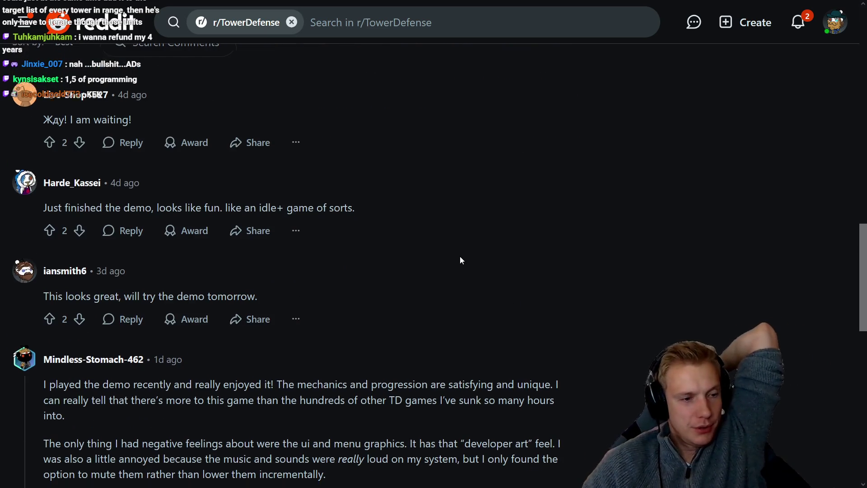
scroll(461, 260, "down", 5)
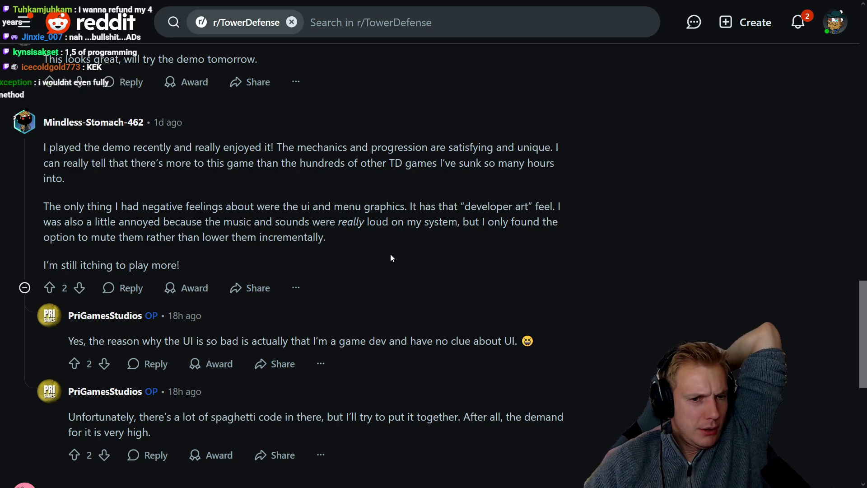
scroll(390, 254, "down", 8)
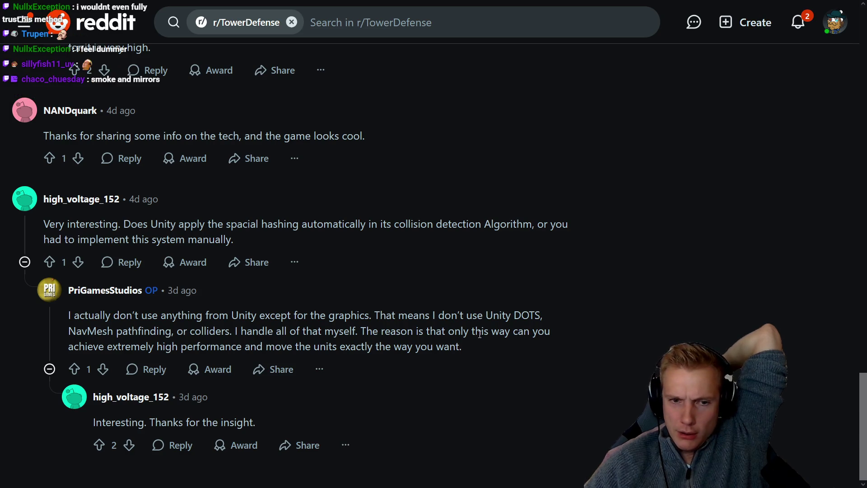
left_click_drag(433, 315, 506, 315)
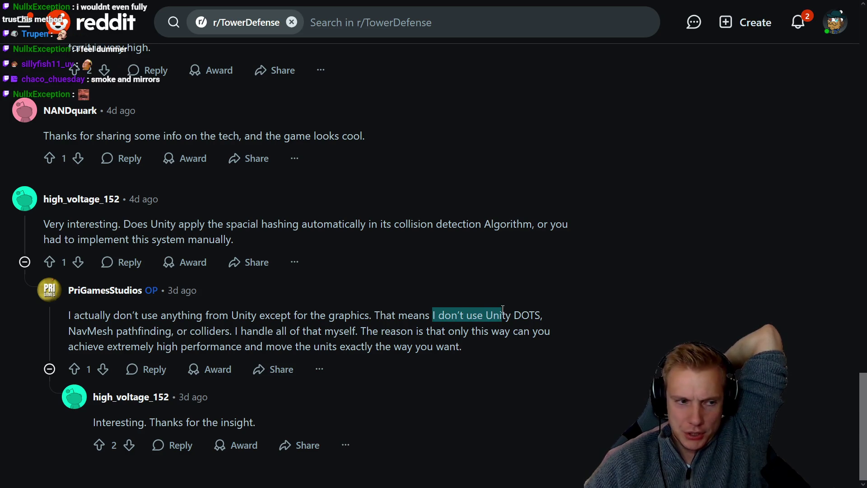
left_click_drag(87, 331, 505, 332)
left_click_drag(85, 347, 172, 347)
left_click_drag(372, 327, 523, 332)
left_click_drag(73, 347, 421, 349)
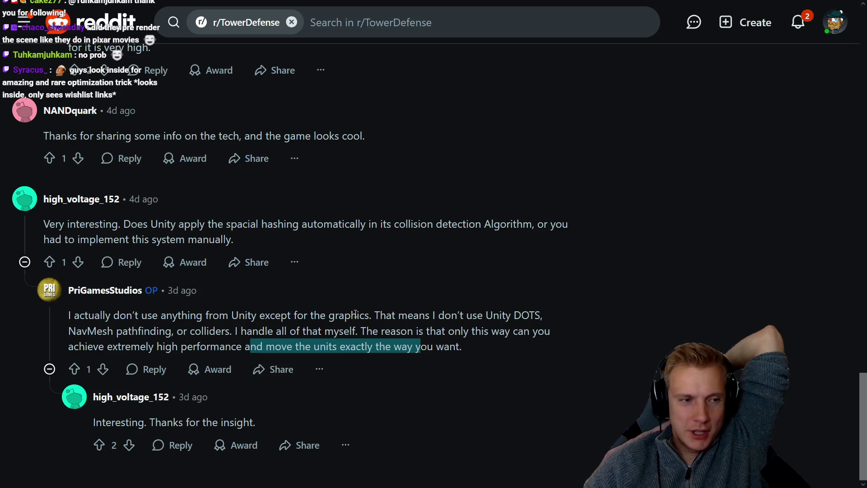
Scroll around the OP's replies about the weak UI and spaghetti code
scroll(210, 286, "up", 10)
scroll(220, 281, "up", 5)
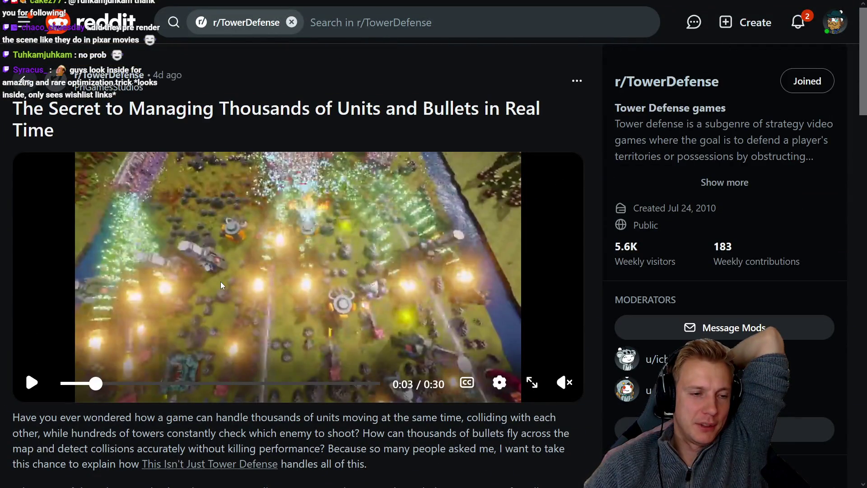
scroll(221, 280, "down", 15)
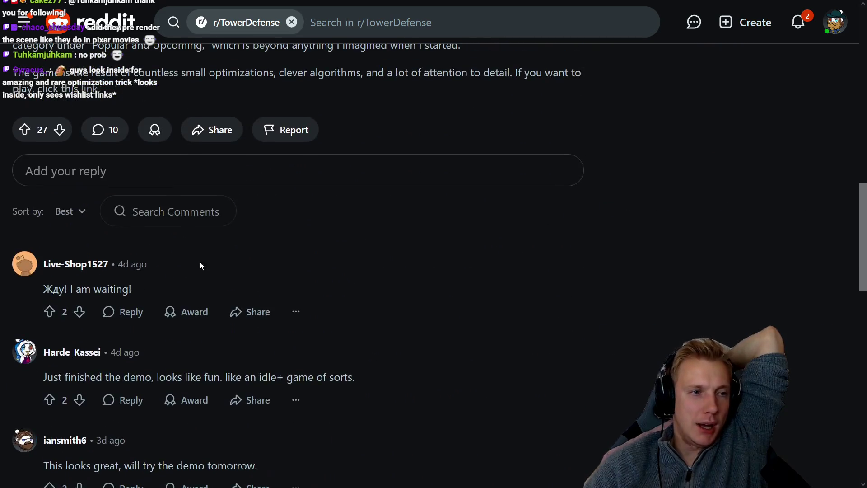
scroll(199, 264, "down", 12)
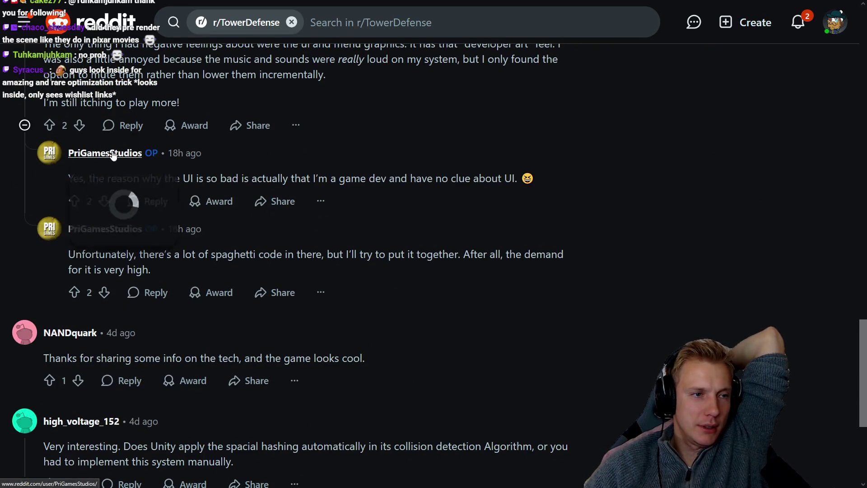
Open the game studio's Reddit profile page and skim it
mouse_move(113, 155)
left_click(292, 199)
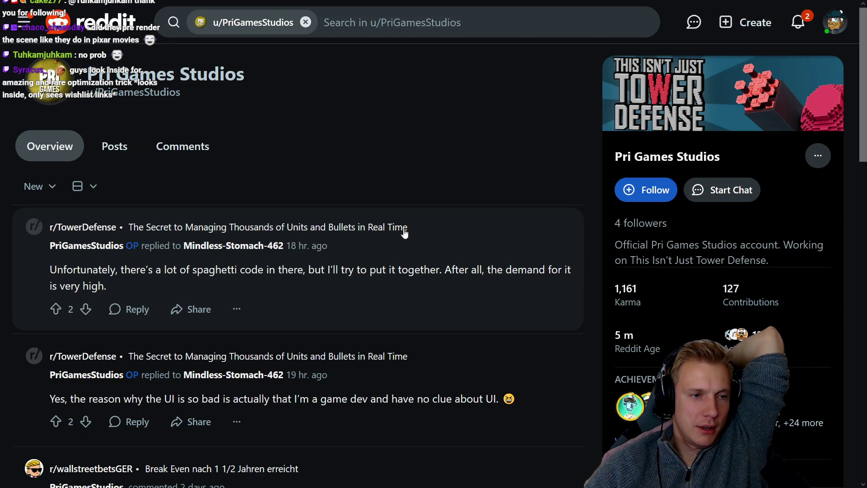
scroll(271, 217, "down", 6)
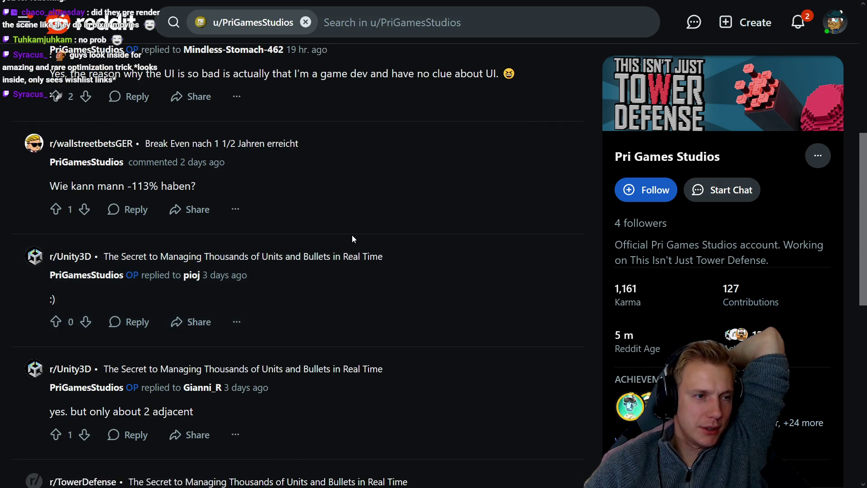
scroll(345, 239, "down", 8)
scroll(364, 237, "up", 14)
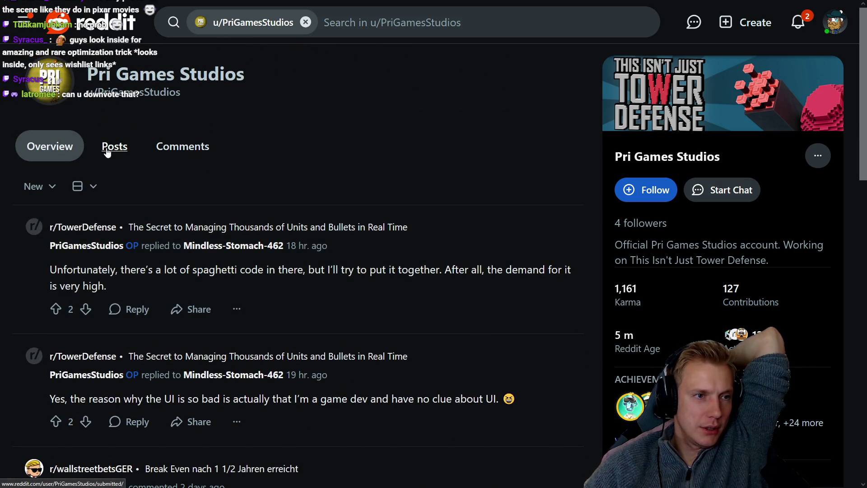
List only the studio's posts and open the one about managing thousands of units
left_click(107, 153)
scroll(316, 217, "down", 6)
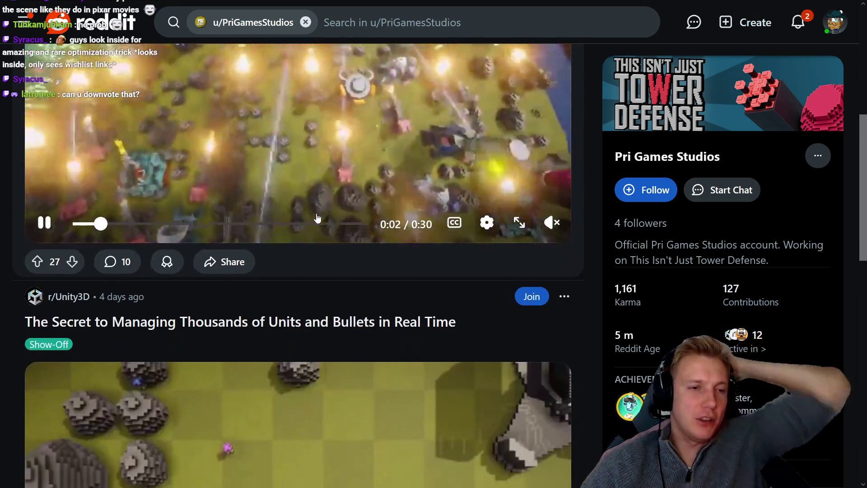
scroll(318, 218, "down", 10)
scroll(360, 208, "down", 3)
scroll(333, 280, "up", 4)
scroll(335, 283, "up", 5)
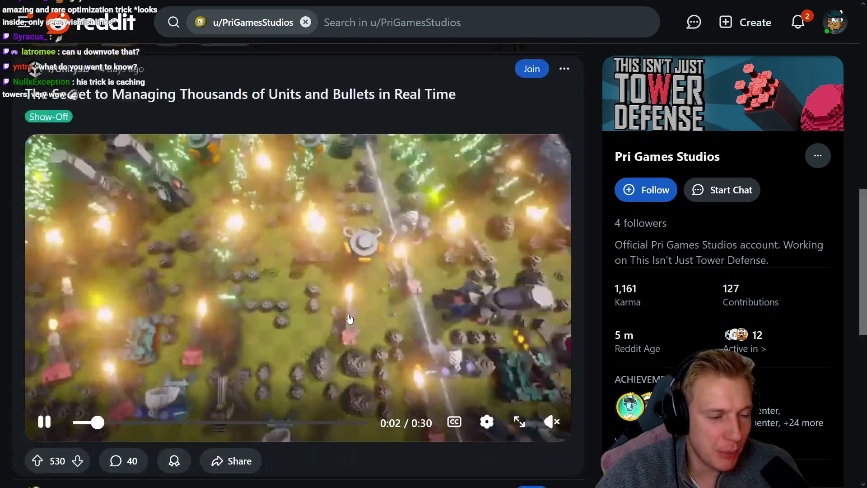
scroll(348, 319, "down", 3)
scroll(348, 277, "up", 3)
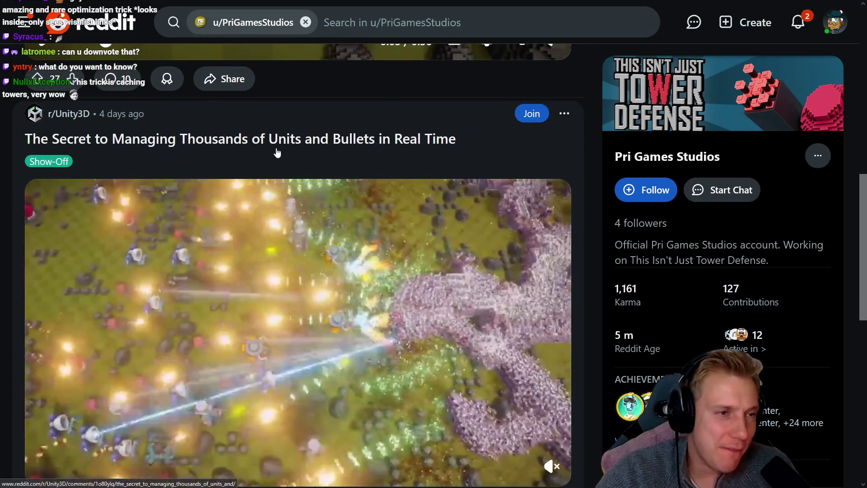
left_click(277, 153)
Skim the 'Managing Thousands of Units and Bullets in Real Time' post text, returning to its top
scroll(310, 250, "down", 5)
scroll(324, 248, "down", 5)
scroll(318, 254, "up", 5)
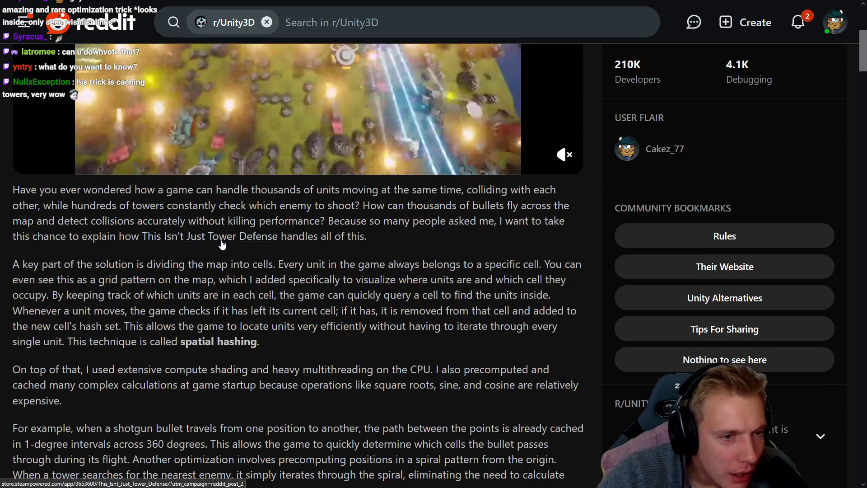
scroll(224, 249, "down", 5)
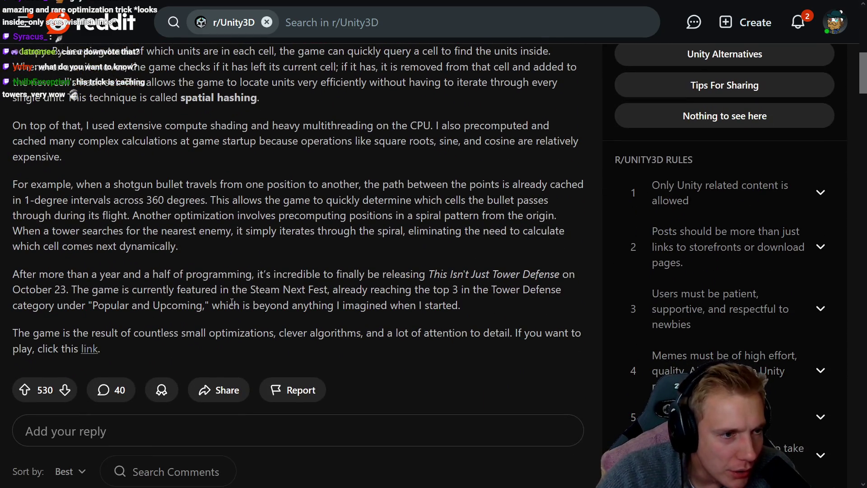
scroll(232, 301, "up", 5)
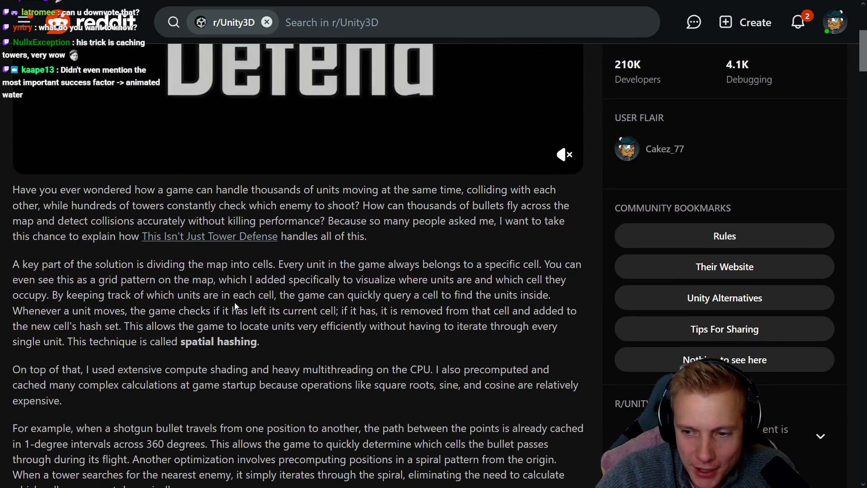
scroll(234, 307, "up", 5)
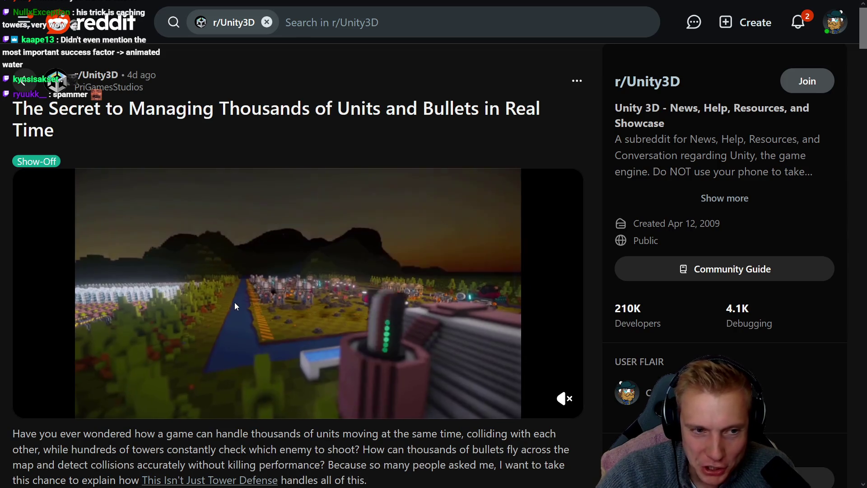
mouse_move(244, 296)
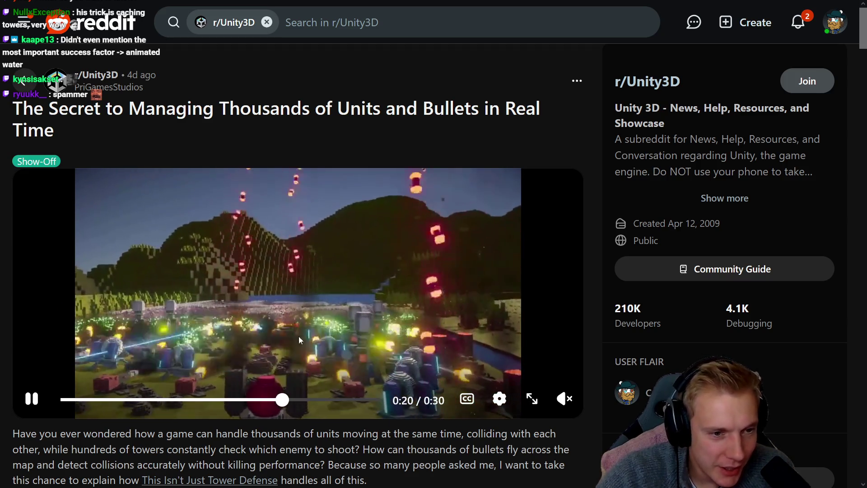
Pause the r/Unity3D gameplay video at 0:23 of 0:30
left_click(376, 301)
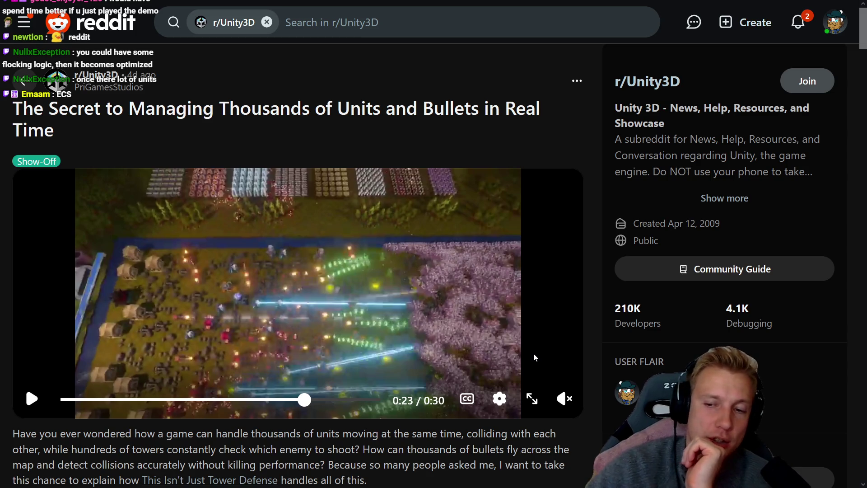
scroll(340, 201, "down", 6)
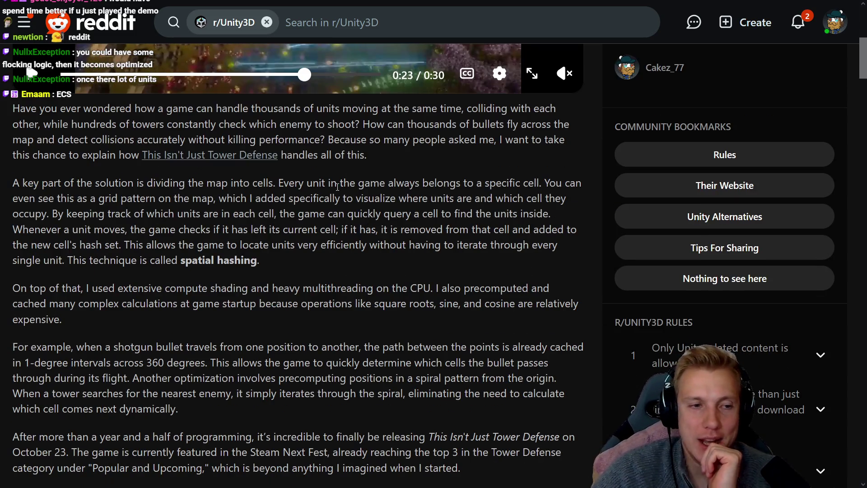
Highlight the passage on compute shading and multithreading, narrowing it to 'compute shading'
scroll(337, 186, "down", 3)
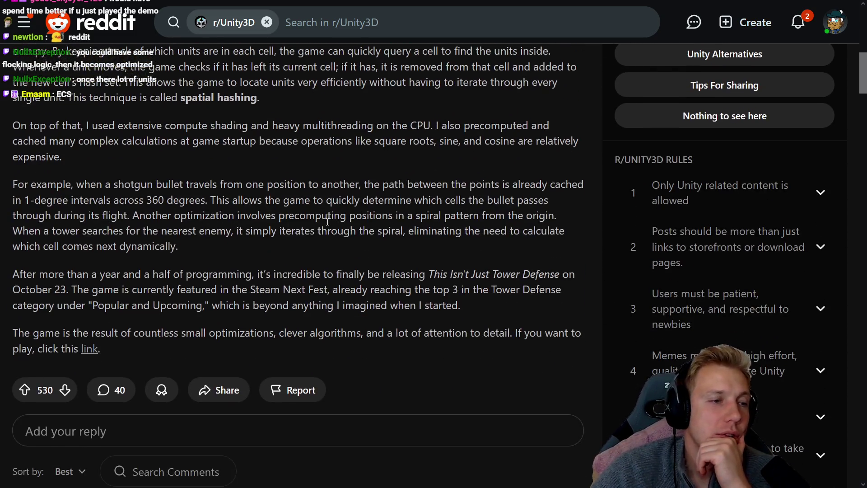
scroll(328, 222, "up", 2)
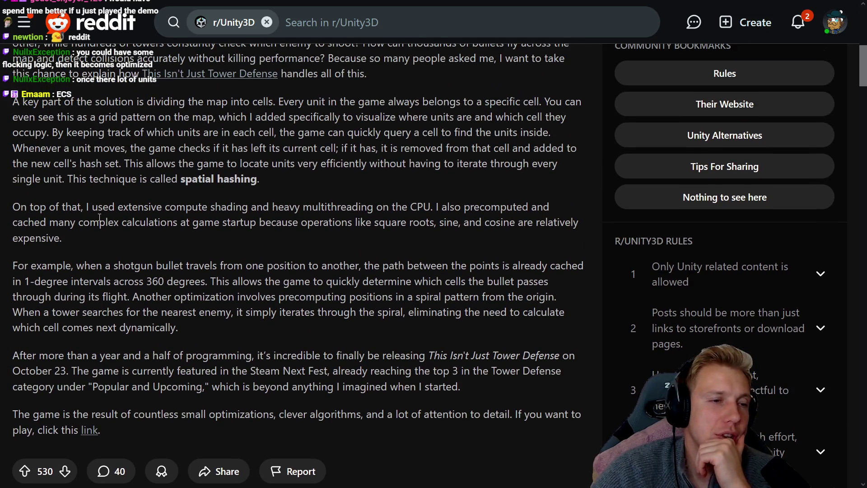
left_click_drag(186, 207, 424, 208)
left_click(425, 207)
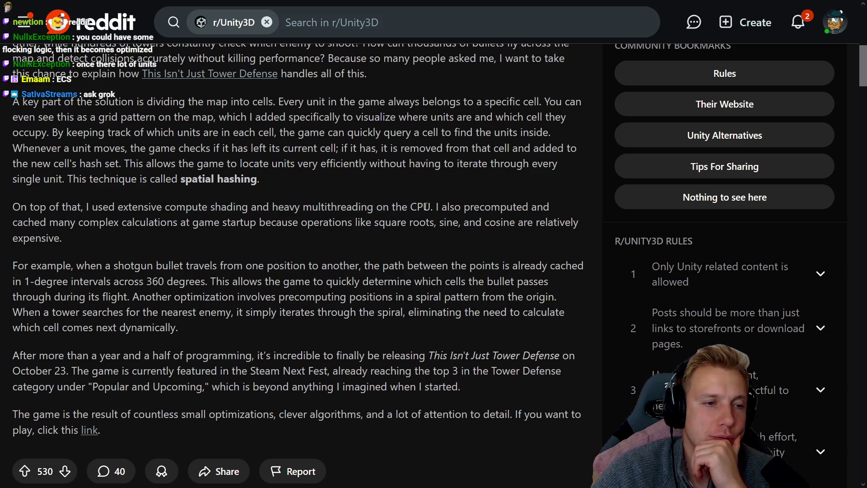
mouse_move(155, 206)
left_mouse_down()
mouse_move(262, 207)
mouse_move(252, 205)
left_mouse_up()
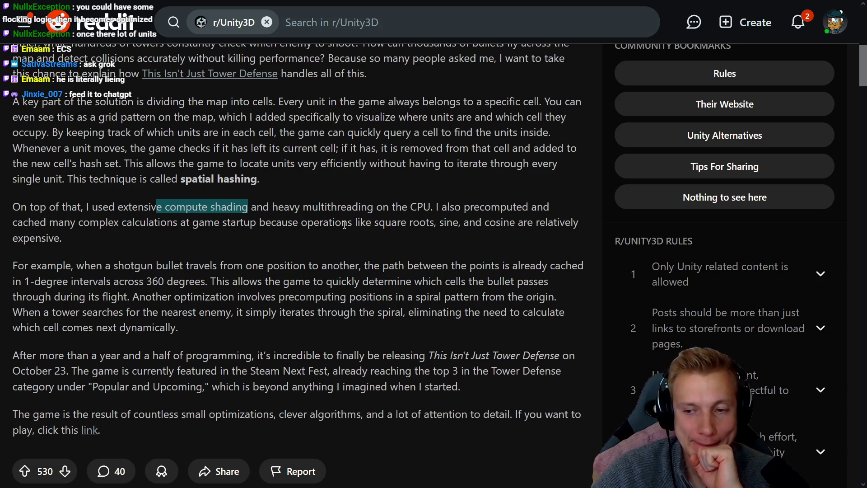
Re-read the spatial-hashing explanation, then open a fresh blank browser tab
scroll(366, 225, "up", 5)
scroll(366, 226, "down", 2)
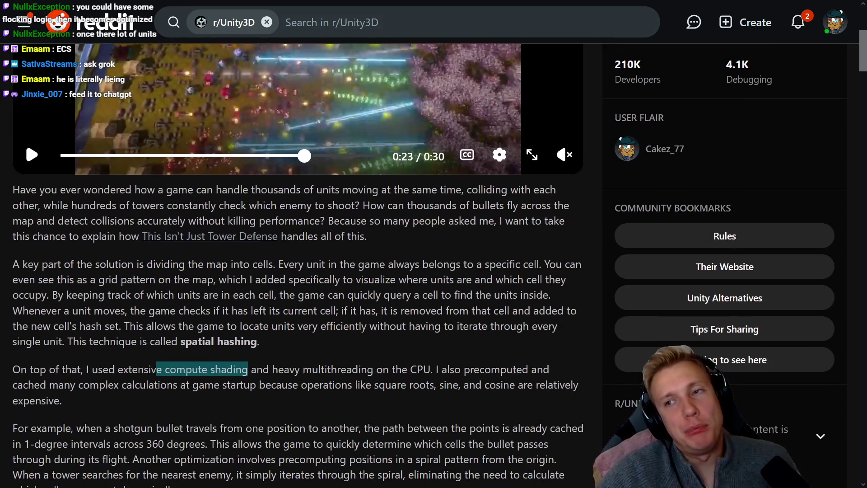
scroll(402, 267, "up", 5)
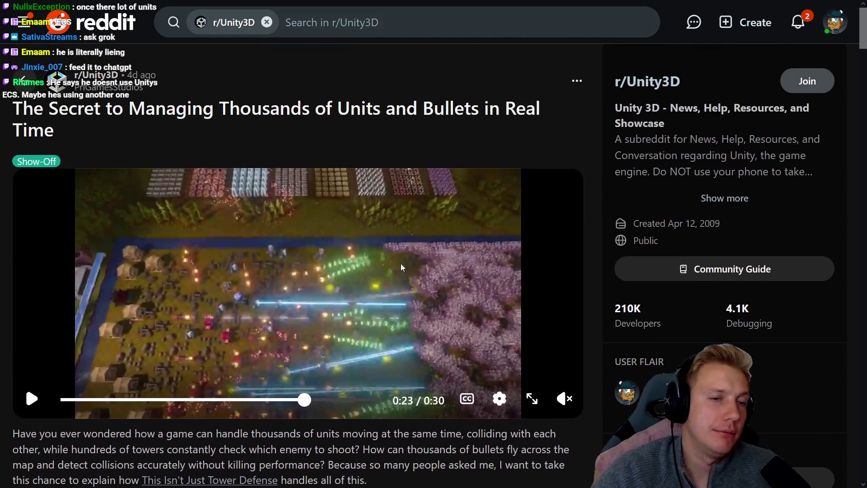
scroll(427, 279, "down", 5)
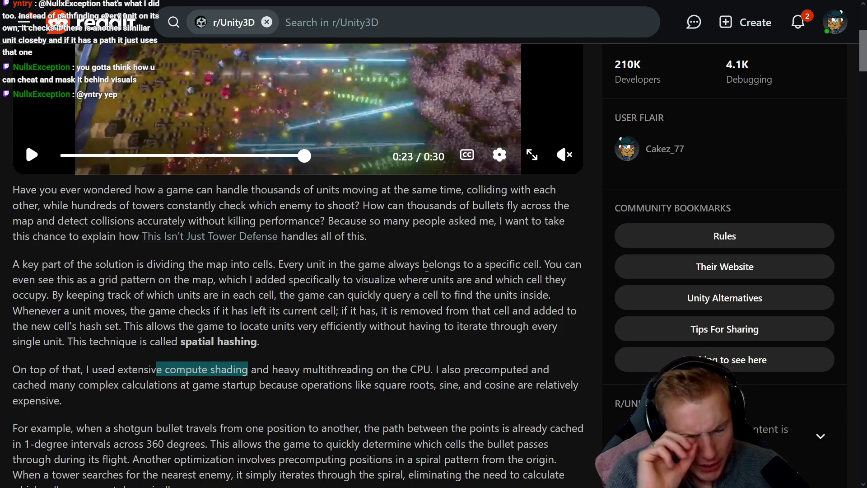
key("ctrl+t")
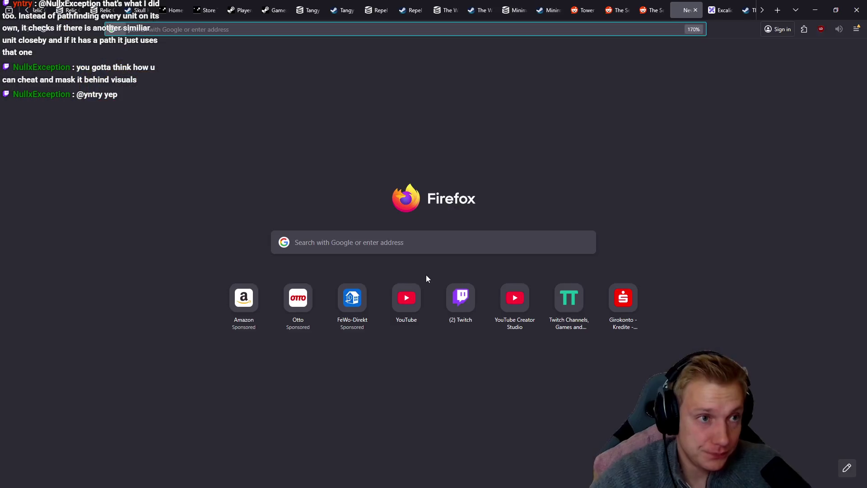
Search Google for 'they are billions optimization'
type("they are billions optim")
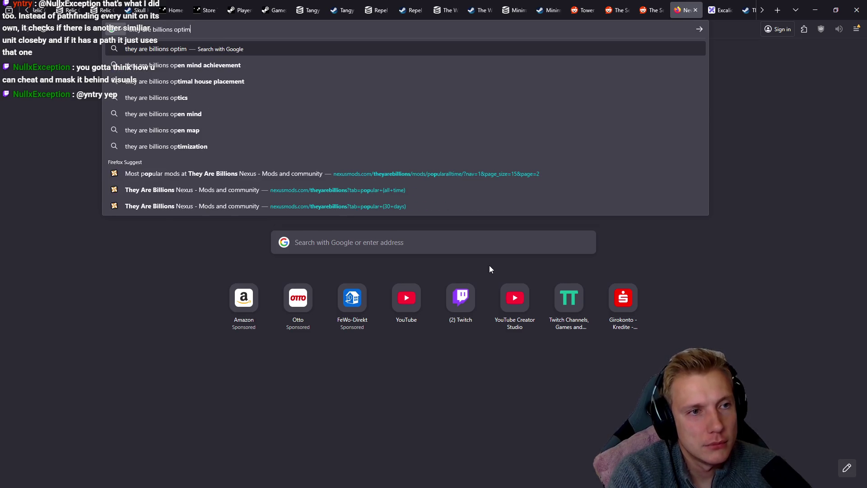
type("ization")
key("Return")
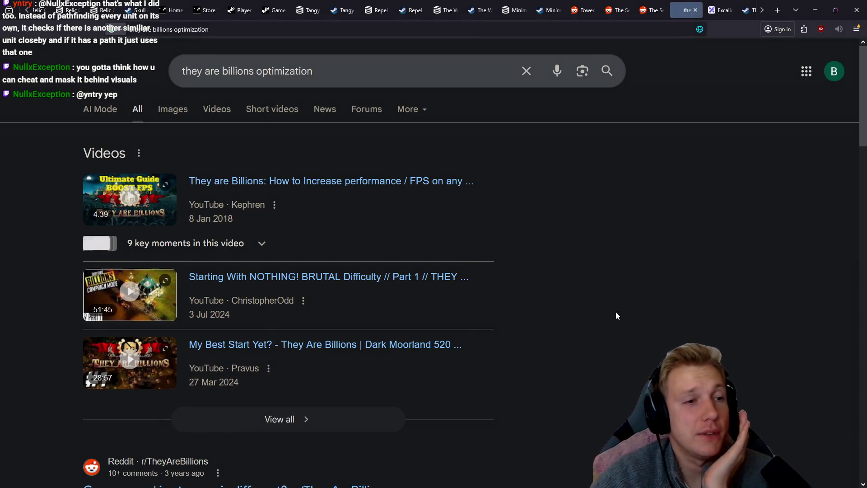
Browse the optimization results and jump back to the top of the list
scroll(572, 292, "down", 5)
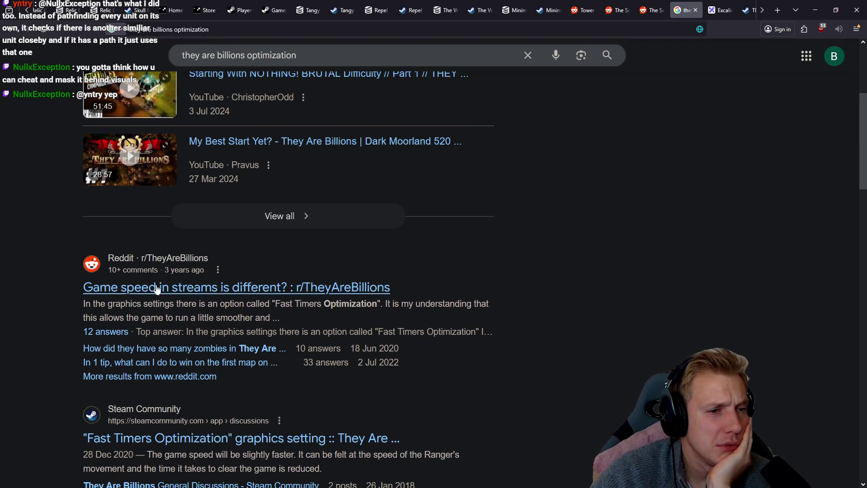
scroll(488, 299, "down", 6)
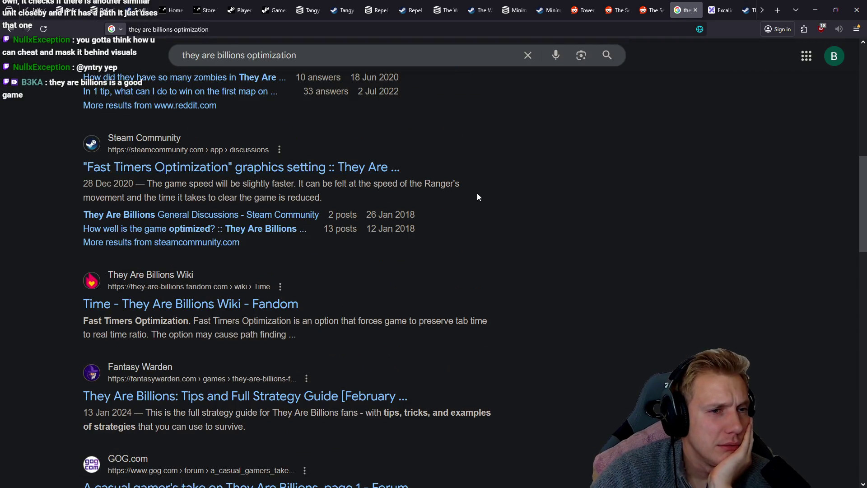
scroll(540, 194, "down", 3)
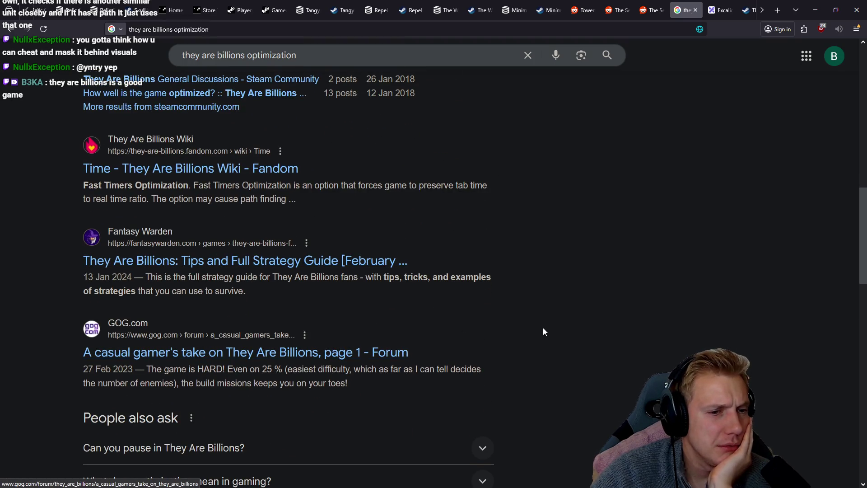
scroll(542, 314, "down", 3)
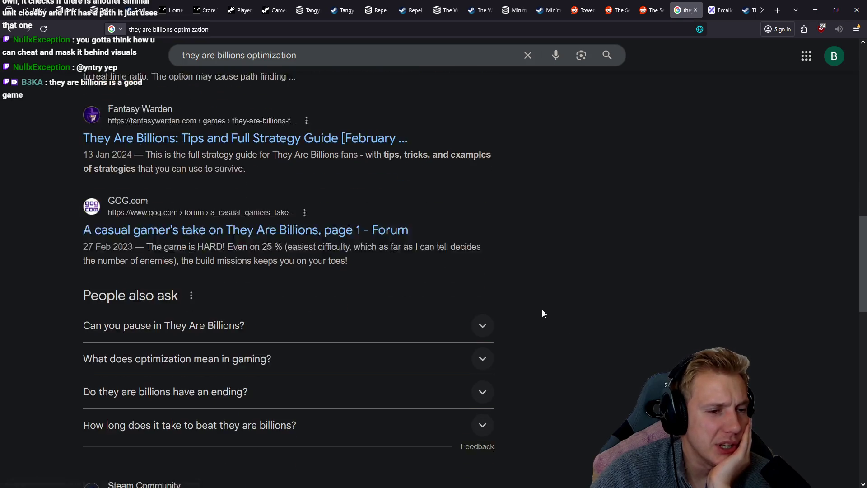
scroll(546, 307, "down", 6)
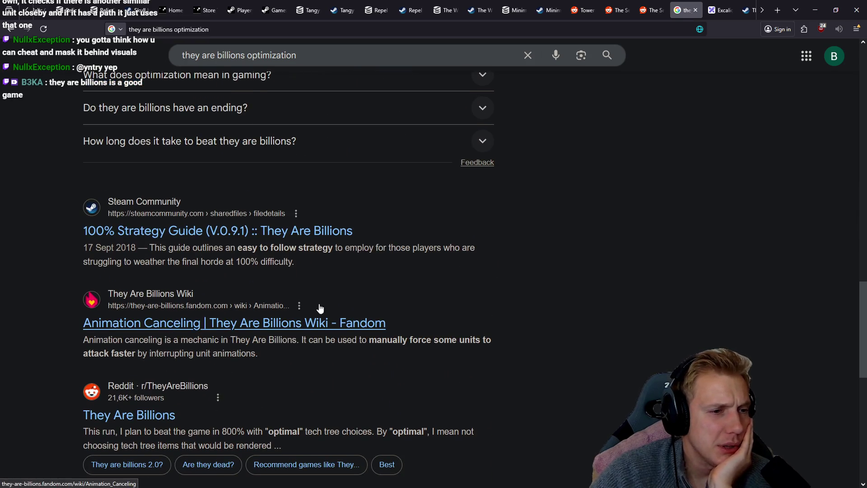
scroll(316, 276, "down", 10)
left_click(548, 337)
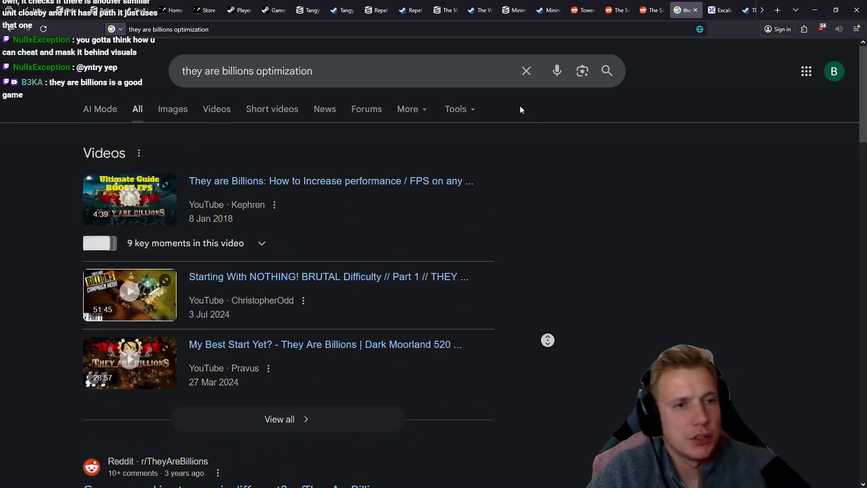
scroll(451, 91, "down", 1)
Refine the query to 'they are billions optimization gamedev'
left_click(434, 34)
type("gamedev")
key("Return")
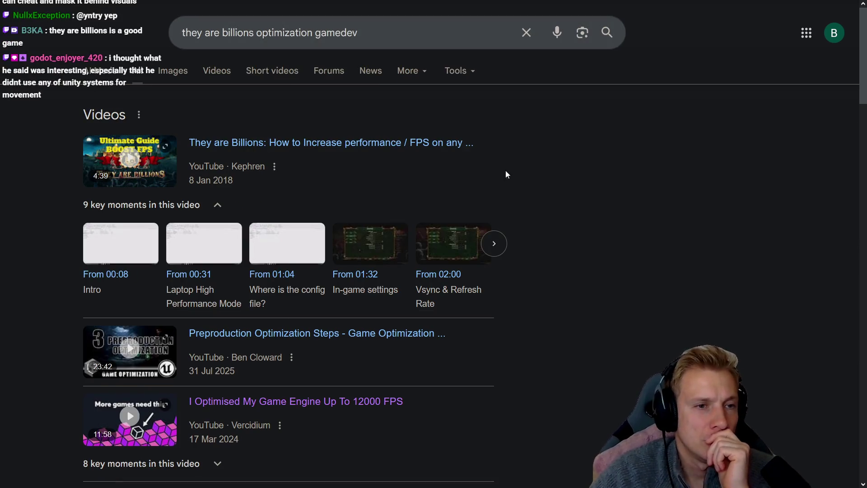
Open the r/gamedev thread 'How the hell does They are billions work?' in a new tab
scroll(592, 207, "down", 5)
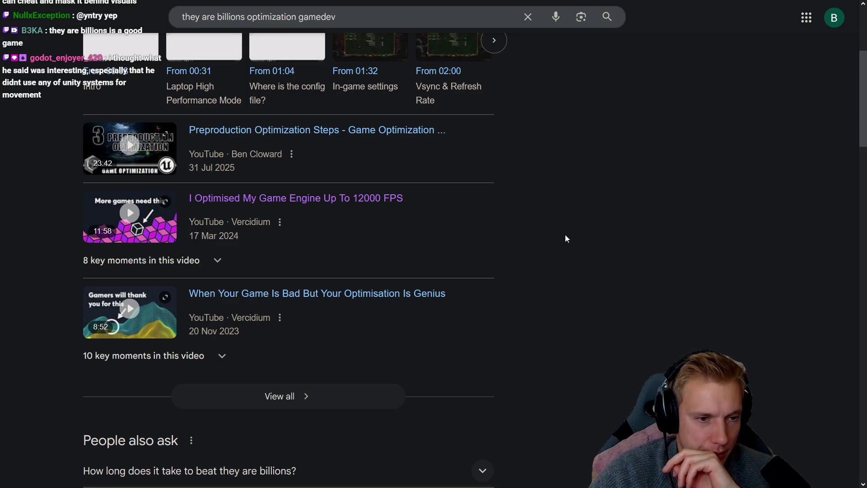
scroll(529, 229, "down", 3)
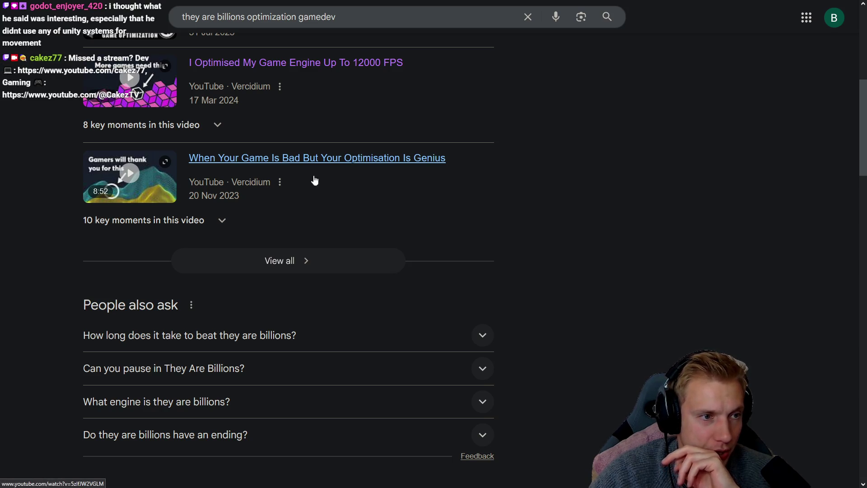
scroll(565, 208, "down", 2)
scroll(563, 208, "down", 3)
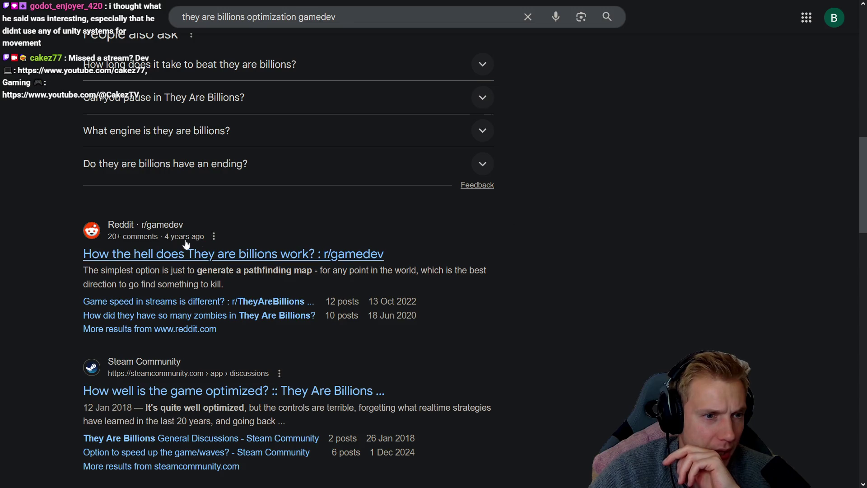
middle_click(181, 257)
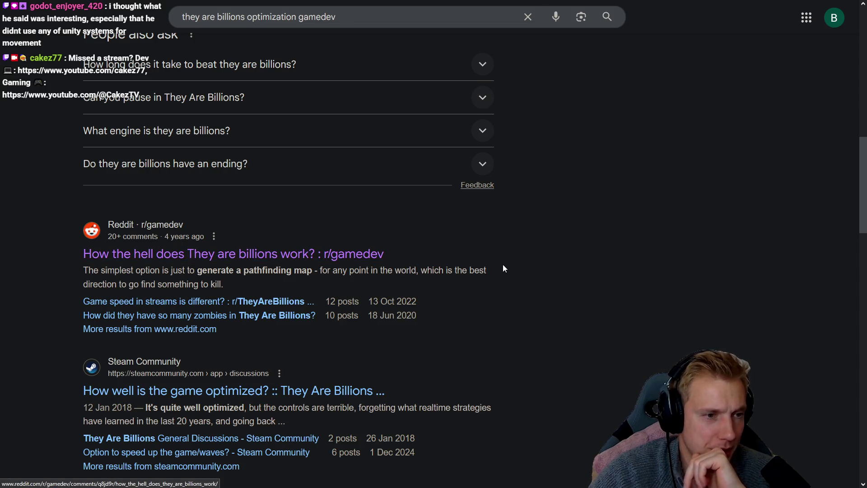
left_click(727, 3)
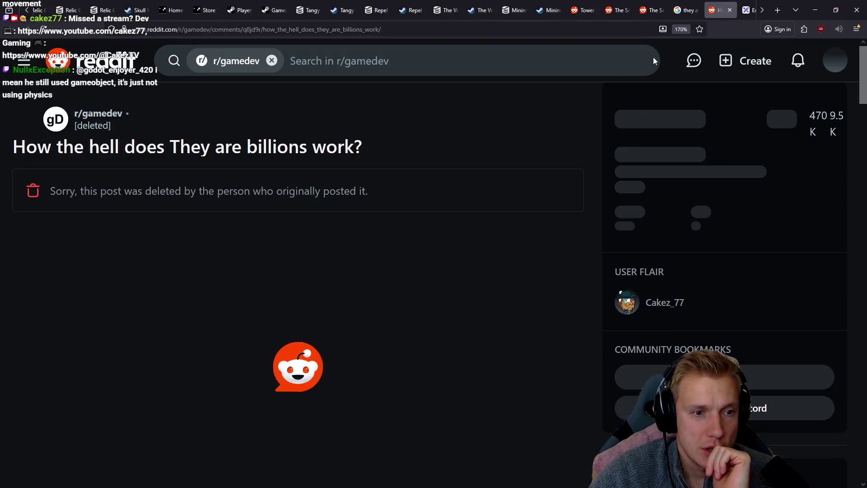
Highlight phrases in the top comment about zombies following one shared pathfinding map
scroll(239, 187, "down", 3)
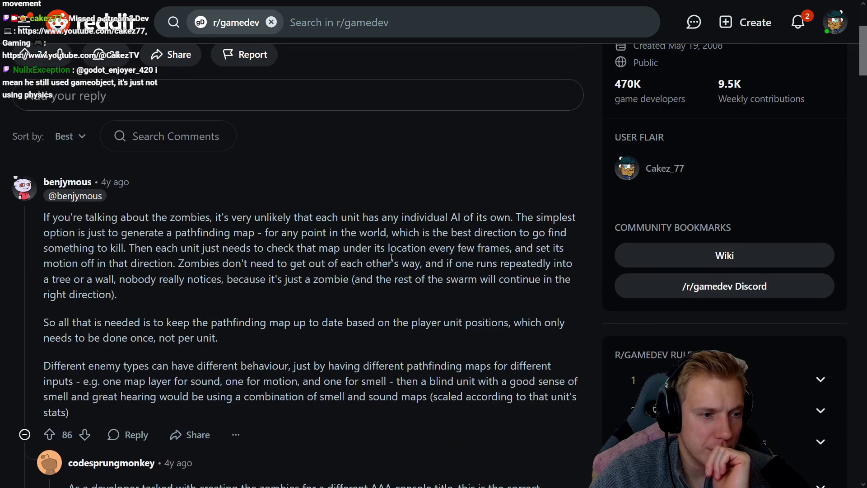
left_click_drag(88, 217, 120, 217)
left_click_drag(210, 217, 548, 212)
left_click(74, 229)
left_click_drag(44, 263, 358, 263)
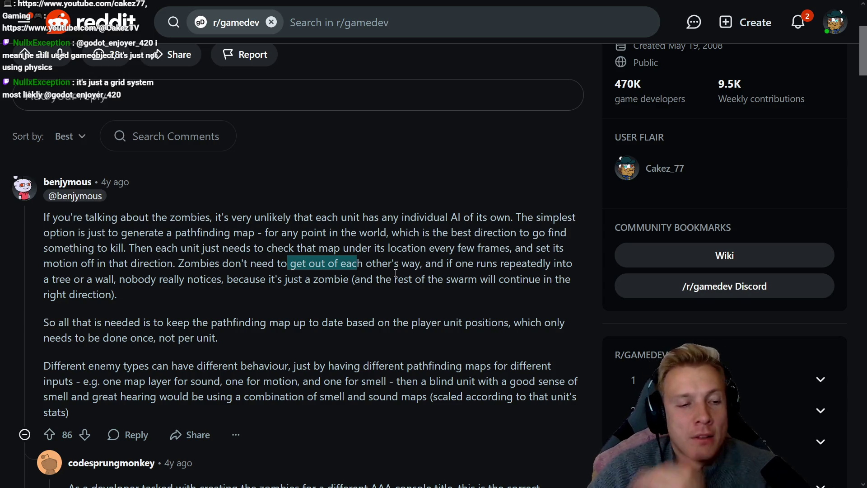
key("alt+Tab")
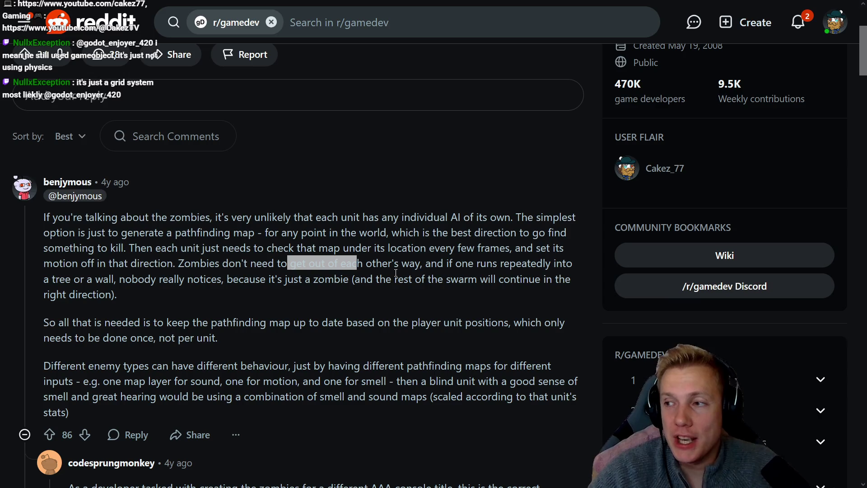
key("alt+Tab")
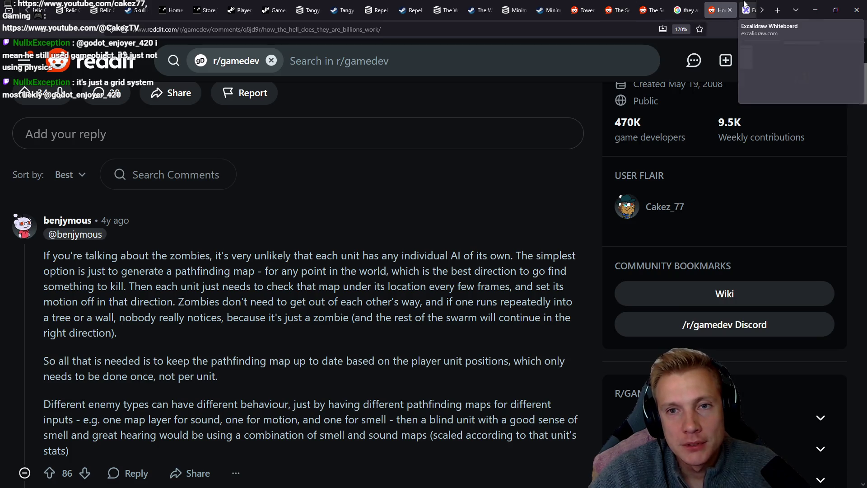
Return to Excalidraw and undo a stray orange stroke
left_click(747, 8)
scroll(518, 184, "right", 15)
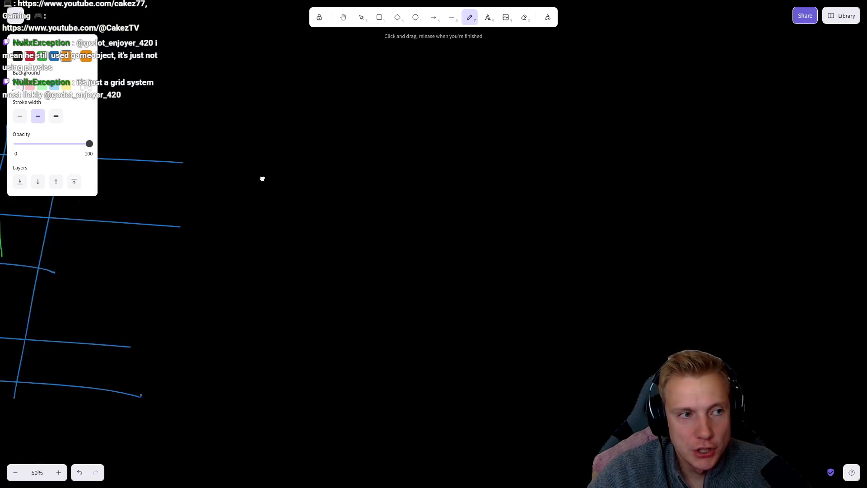
left_click_drag(343, 81, 392, 346)
key("ctrl+z")
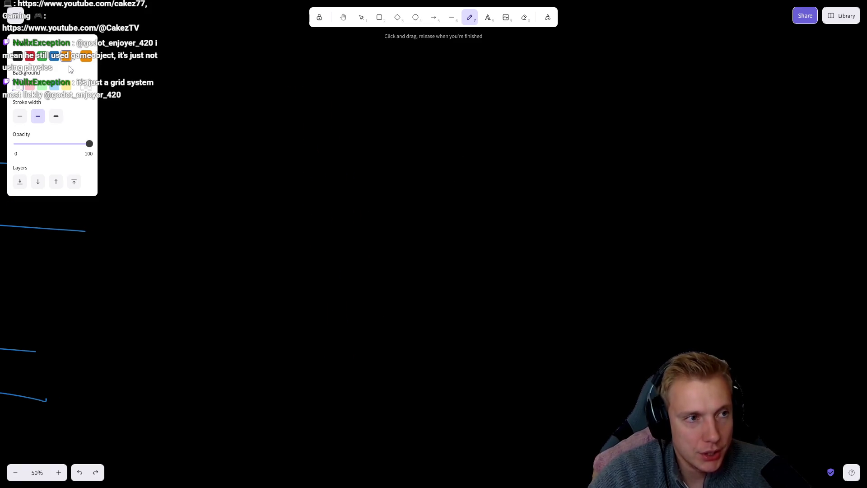
Freehand a blue grid of five vertical and four horizontal lines
left_click(53, 57)
left_click_drag(299, 80, 308, 317)
left_click_drag(399, 73, 419, 356)
left_click_drag(491, 66, 507, 356)
left_click_drag(605, 70, 621, 340)
left_click_drag(718, 79, 735, 248)
left_click_drag(725, 363, 725, 361)
left_click_drag(267, 147, 776, 177)
left_click_drag(252, 228, 866, 288)
left_click_drag(235, 338, 853, 386)
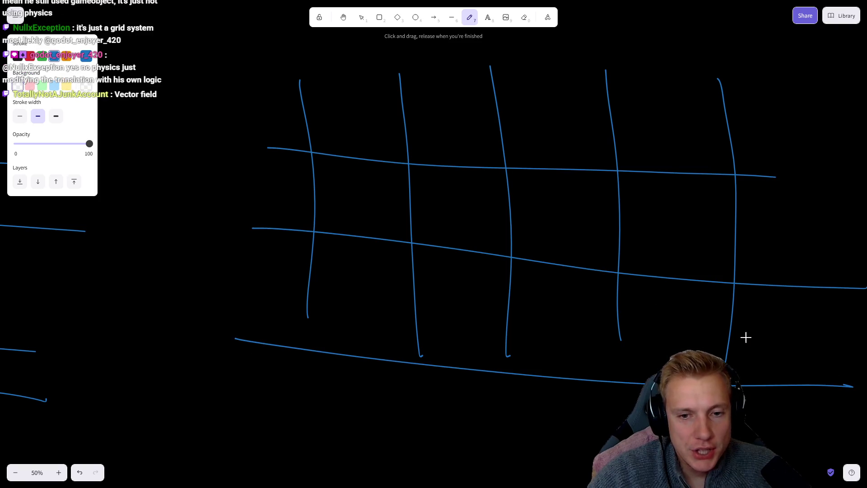
left_click_drag(264, 83, 838, 90)
Mark a green dot below the grid and draw the first orange unit shape
scroll(189, 155, "down", 1)
scroll(189, 155, "right", 1)
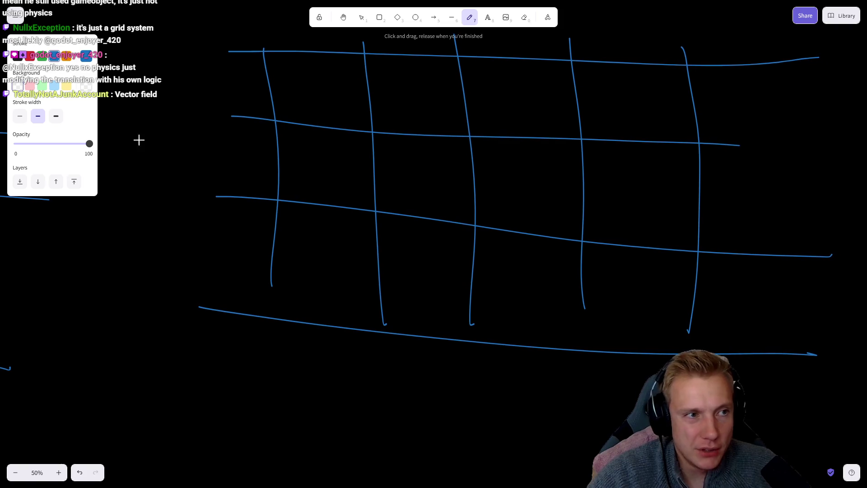
left_click(41, 54)
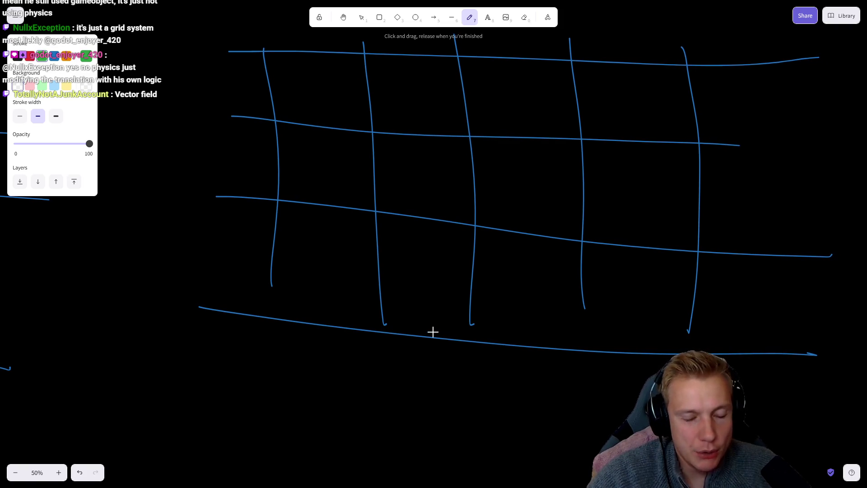
left_click(408, 347)
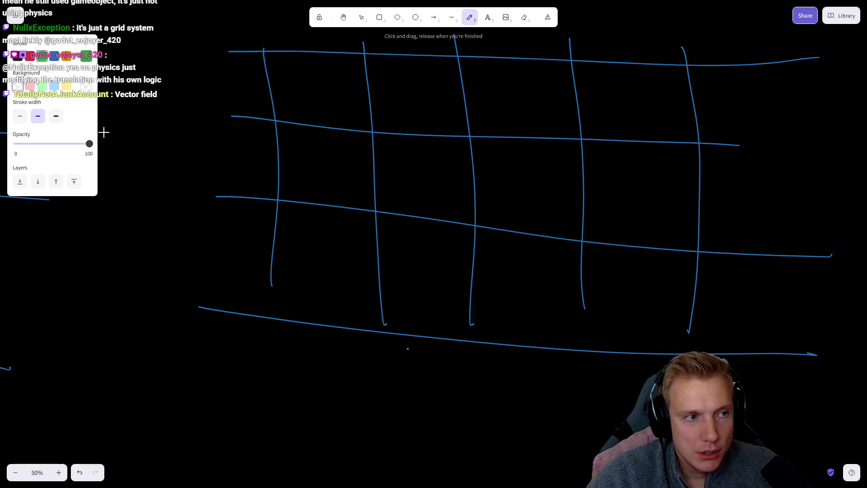
left_click(67, 55)
mouse_move(408, 352)
left_mouse_down()
mouse_move(400, 264)
mouse_move(387, 271)
mouse_move(386, 348)
mouse_move(418, 251)
mouse_move(441, 266)
mouse_move(444, 364)
mouse_move(441, 287)
mouse_move(453, 257)
mouse_move(473, 271)
mouse_move(471, 358)
mouse_move(474, 283)
mouse_move(480, 269)
mouse_move(501, 261)
mouse_move(508, 369)
left_mouse_up()
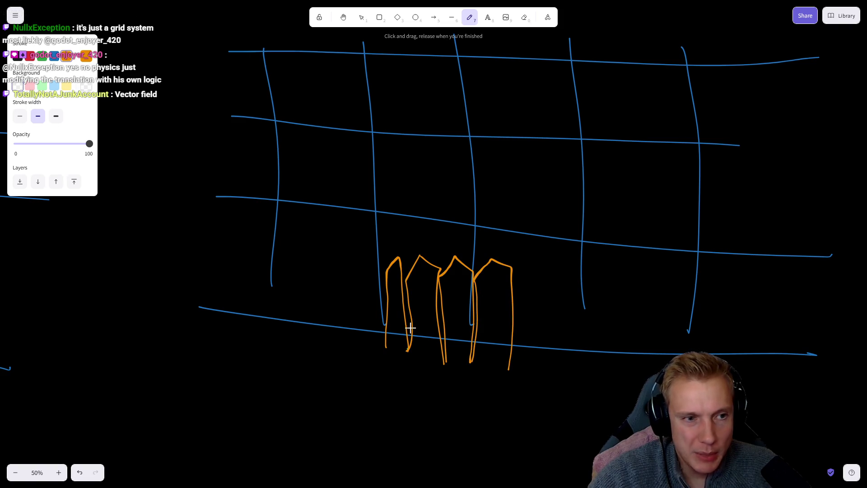
Undo an orange loop and circle the base of the orange units in green
mouse_move(459, 366)
left_mouse_down()
mouse_move(473, 368)
mouse_move(461, 361)
left_mouse_up()
key("ctrl+z")
left_click(42, 55)
mouse_move(446, 324)
left_mouse_down()
mouse_move(453, 351)
mouse_move(419, 337)
mouse_move(456, 361)
mouse_move(437, 378)
left_mouse_up()
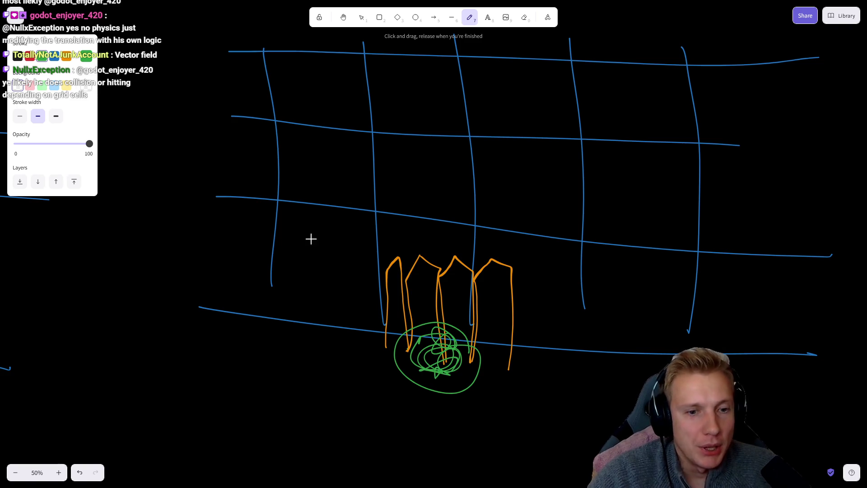
Draw four red arrows converging on the units, then start an orange ID 15 label
left_click(29, 55)
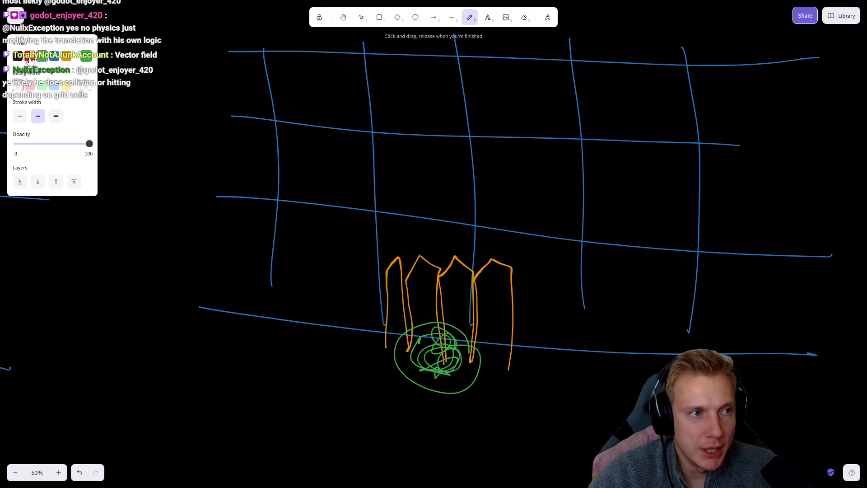
mouse_move(491, 116)
left_mouse_down()
mouse_move(476, 159)
mouse_move(480, 206)
mouse_move(452, 308)
left_mouse_up()
left_click_drag(453, 276, 462, 306)
mouse_move(540, 229)
left_mouse_down()
mouse_move(465, 335)
mouse_move(451, 339)
mouse_move(482, 342)
left_mouse_up()
mouse_move(403, 196)
left_mouse_down()
mouse_move(416, 320)
mouse_move(427, 312)
left_mouse_up()
mouse_move(400, 108)
left_mouse_down()
mouse_move(408, 187)
mouse_move(426, 171)
left_mouse_up()
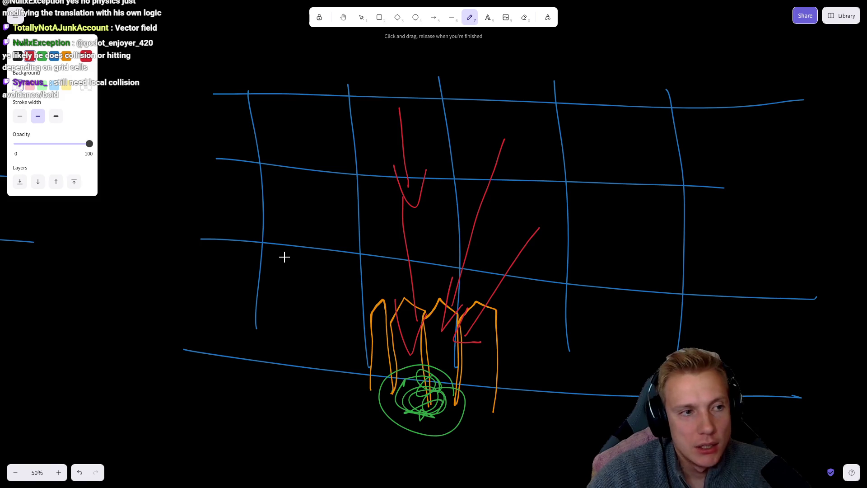
left_click(67, 55)
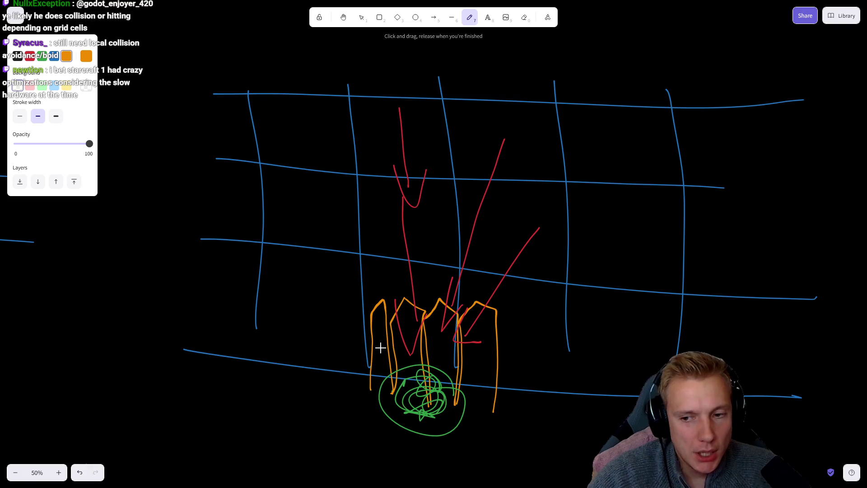
mouse_move(329, 331)
left_mouse_down()
mouse_move(356, 334)
mouse_move(346, 339)
mouse_move(361, 321)
left_mouse_up()
Redraw a cleaner orange 'ID' label and write a green 'ID 12' beside the green circle
mouse_move(304, 317)
left_mouse_down()
mouse_move(311, 333)
mouse_move(312, 316)
mouse_move(312, 335)
left_mouse_up()
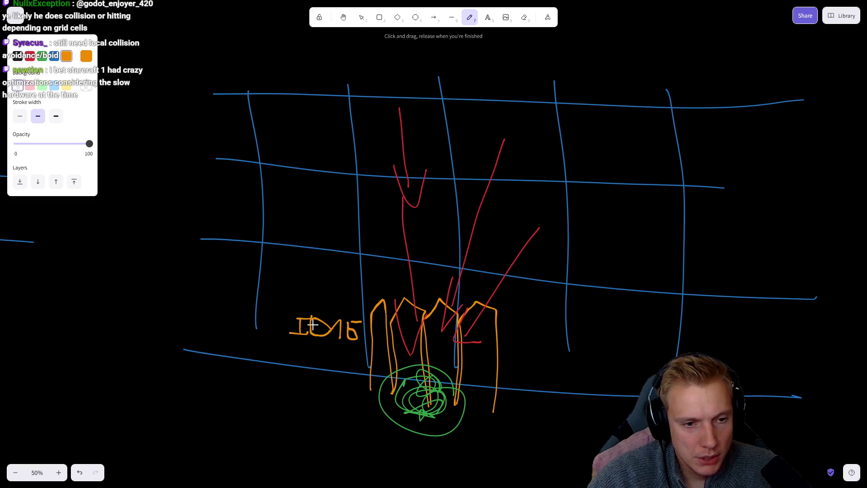
key("ctrl+z")
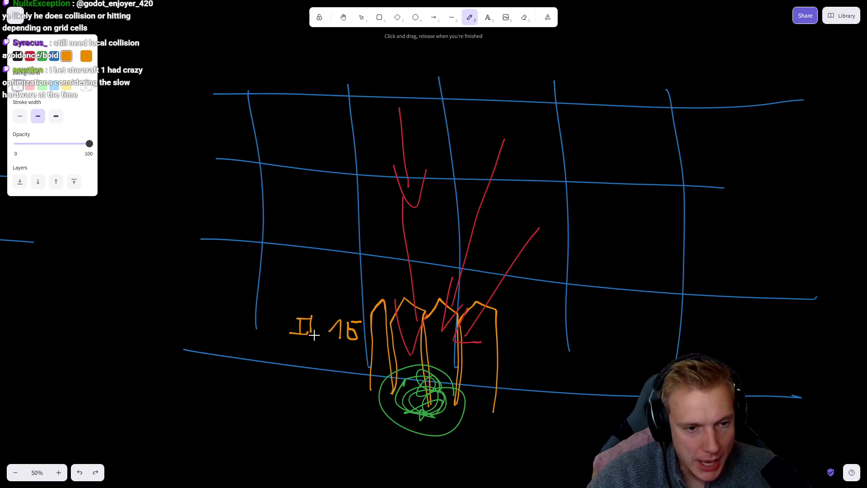
left_click_drag(310, 317, 311, 334)
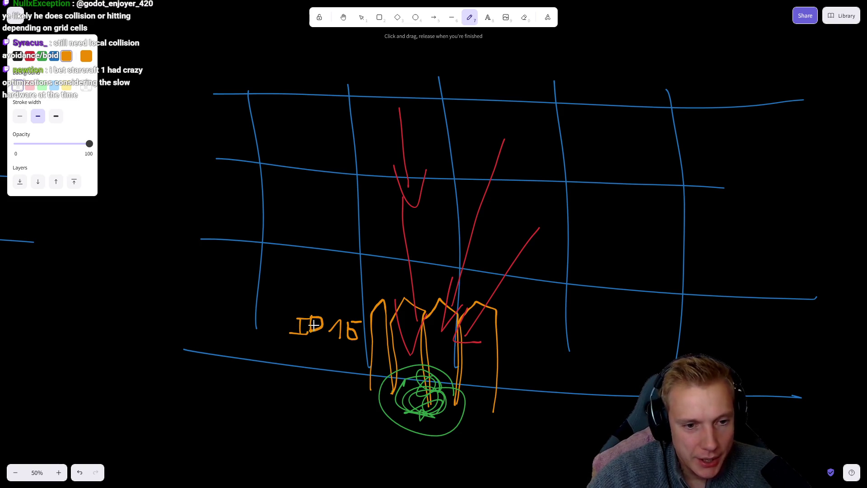
left_click(41, 55)
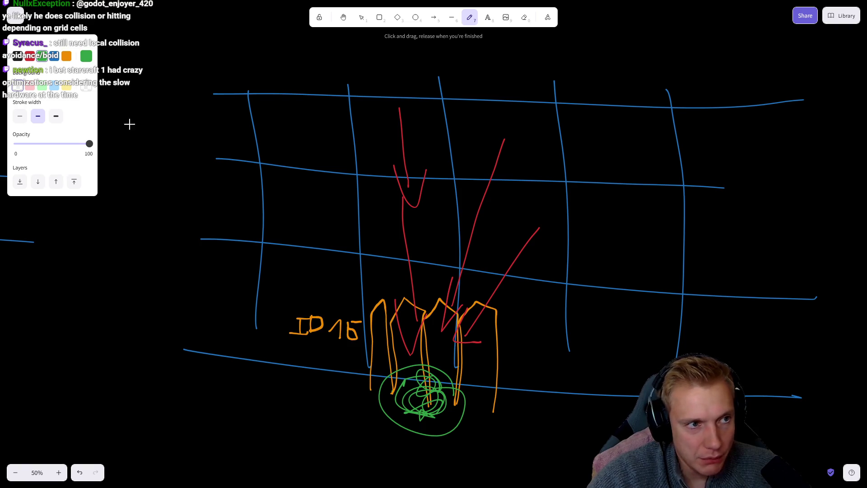
mouse_move(322, 409)
left_mouse_down()
mouse_move(325, 401)
mouse_move(330, 418)
left_mouse_up()
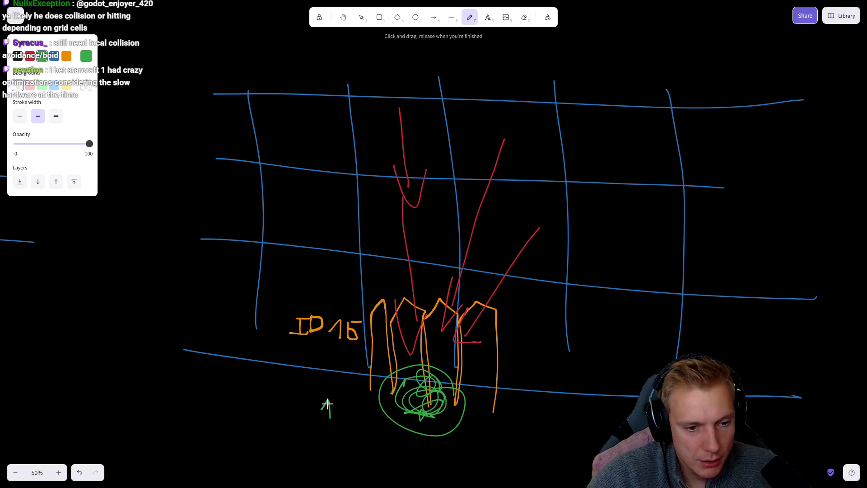
mouse_move(334, 403)
left_mouse_down()
mouse_move(342, 420)
mouse_move(360, 418)
left_mouse_up()
mouse_move(274, 398)
left_mouse_down()
mouse_move(275, 420)
mouse_move(283, 398)
mouse_move(284, 419)
mouse_move(308, 411)
mouse_move(293, 426)
left_mouse_up()
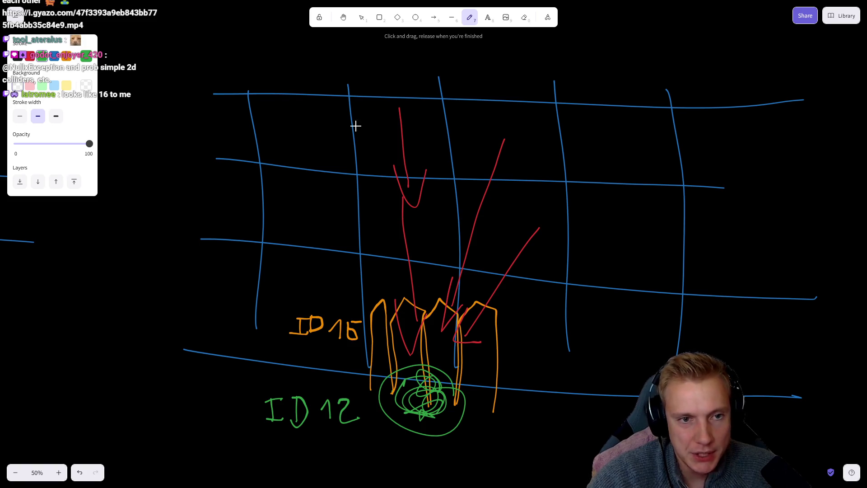
Write an orange 15 atop both red arrows, undo a stray stroke, and bring up the Gyazo video
left_click(68, 58)
left_click_drag(369, 150, 402, 140)
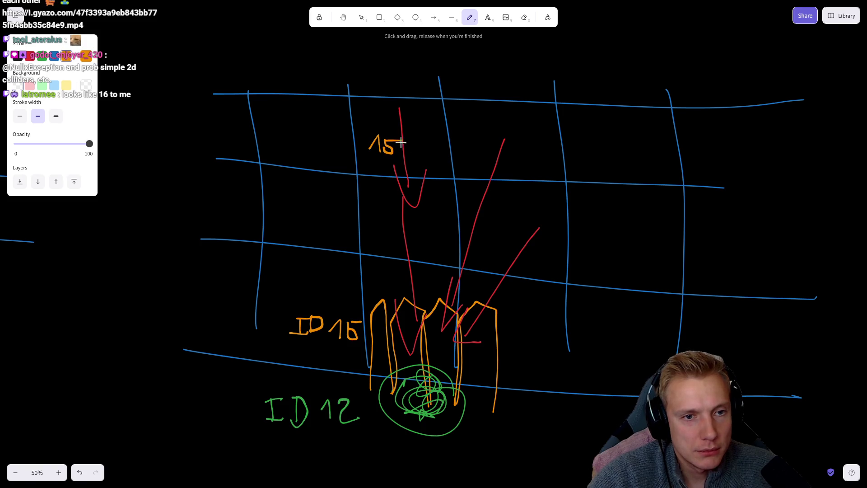
mouse_move(525, 143)
left_mouse_down()
mouse_move(539, 155)
mouse_move(556, 130)
mouse_move(555, 156)
mouse_move(546, 155)
mouse_move(554, 126)
left_mouse_up()
key("ctrl+z")
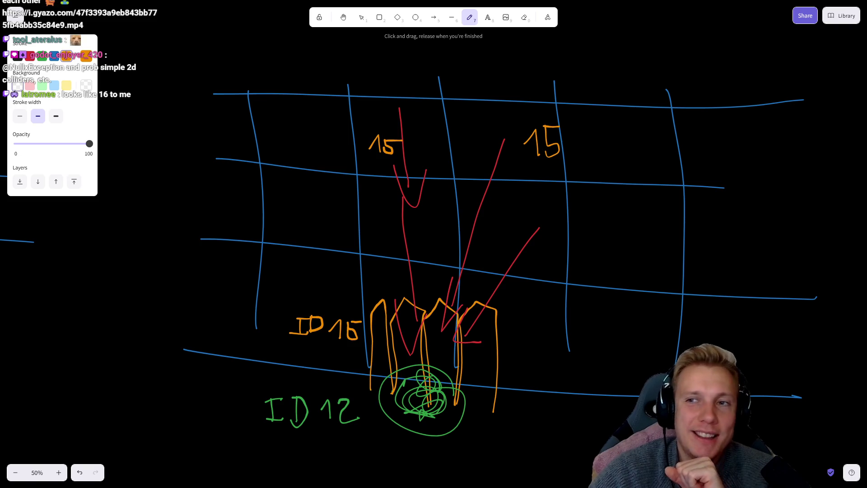
key("alt+Tab")
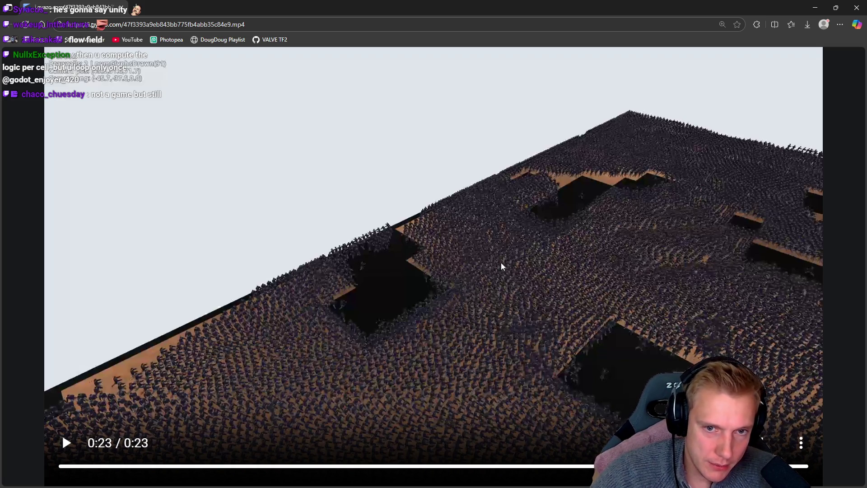
mouse_move(515, 190)
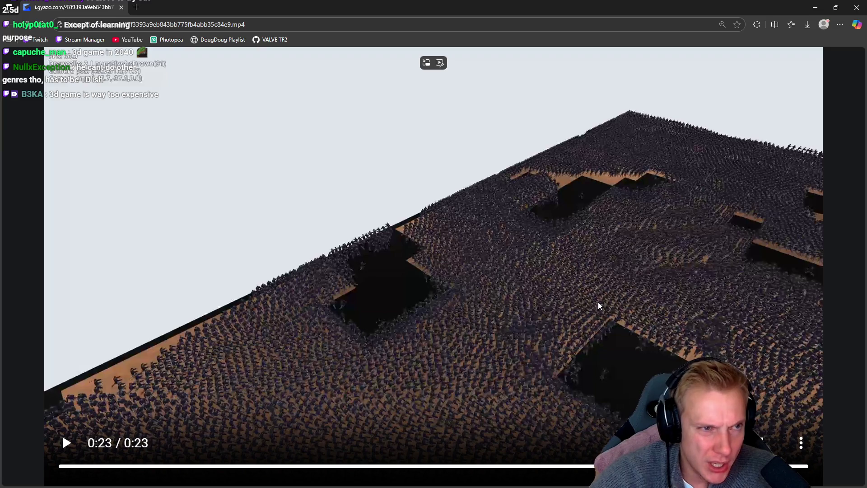
Replay the Gyazo crowd-on-3D-map clip twice from the start, then switch back to Excalidraw
left_click(564, 300)
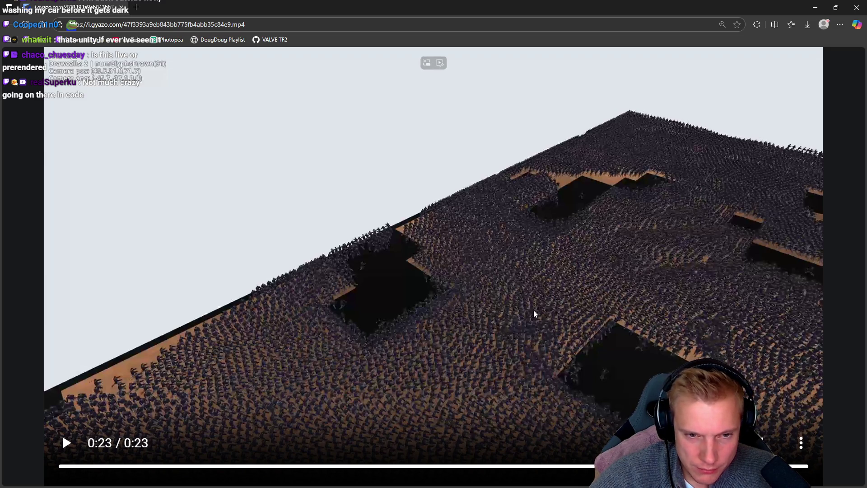
left_click(564, 272)
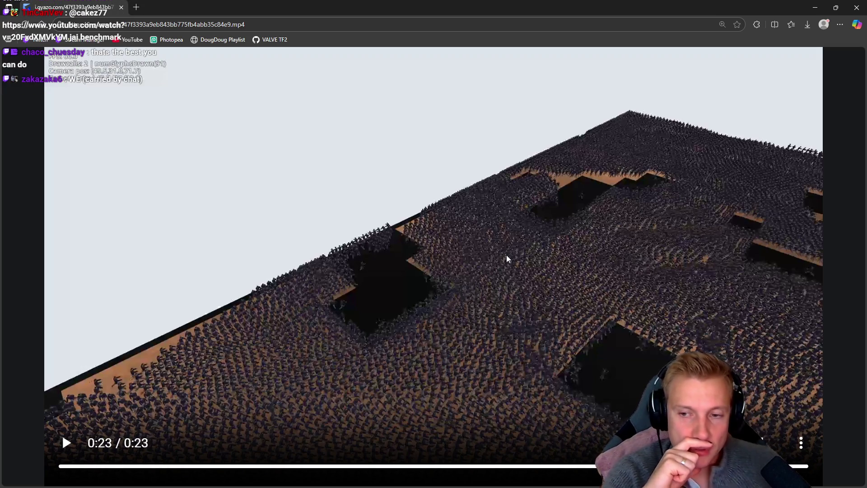
key("alt+Tab")
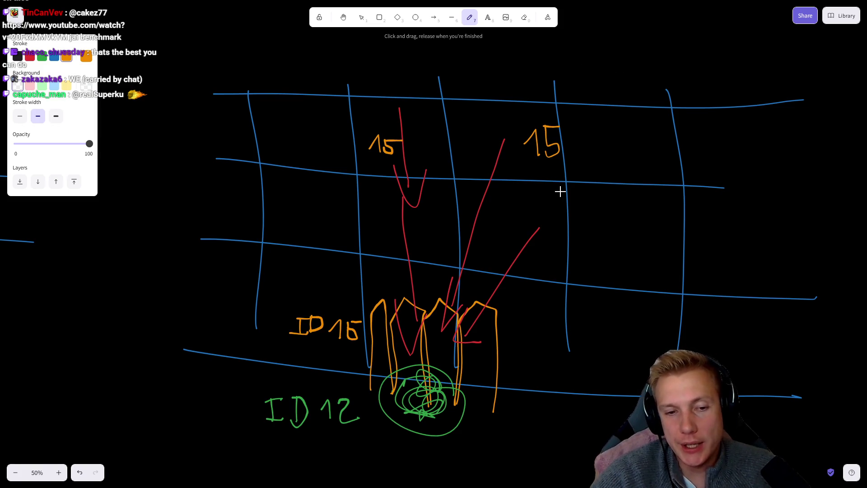
Pan the flow-field sketch up and left, then exit fullscreen with F11
left_click_drag(647, 292, 613, 189)
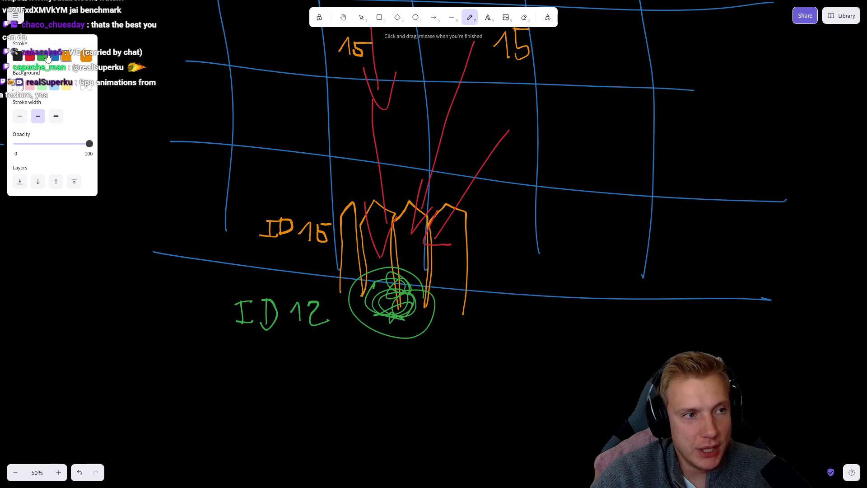
left_click_drag(456, 290, 376, 267)
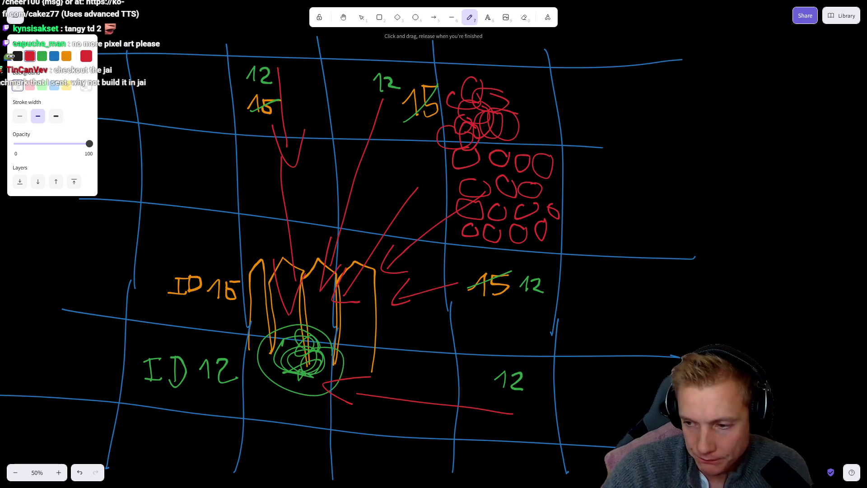
key("alt+Tab")
key("alt+Tab")
key("F11")
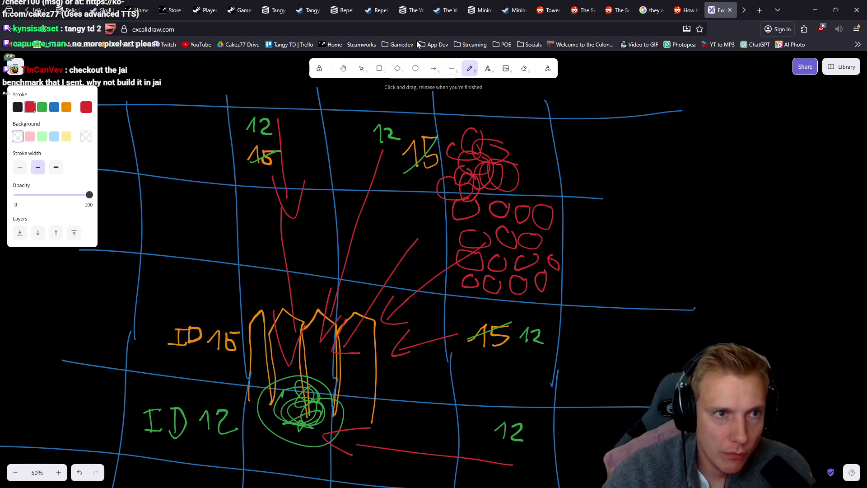
Review the Tangy TD Demo player chart and app info on SteamDB, then go to Steamworks stats
left_click(273, 10)
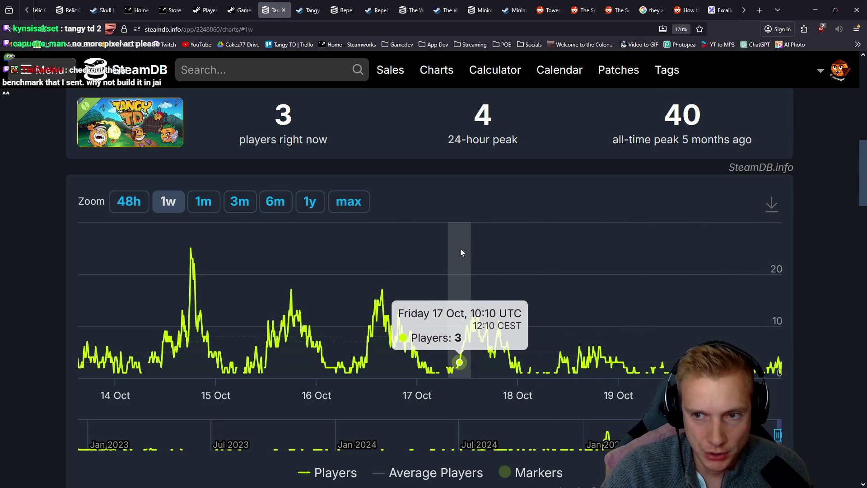
scroll(460, 249, "up", 10)
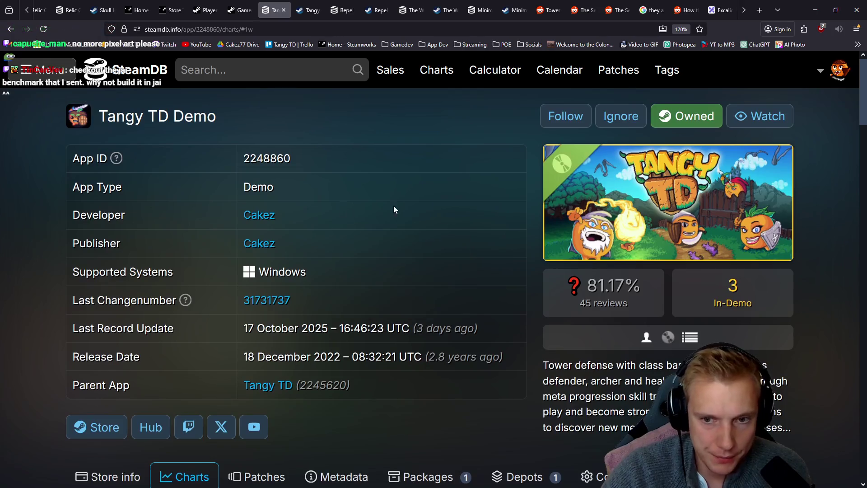
left_click(239, 10)
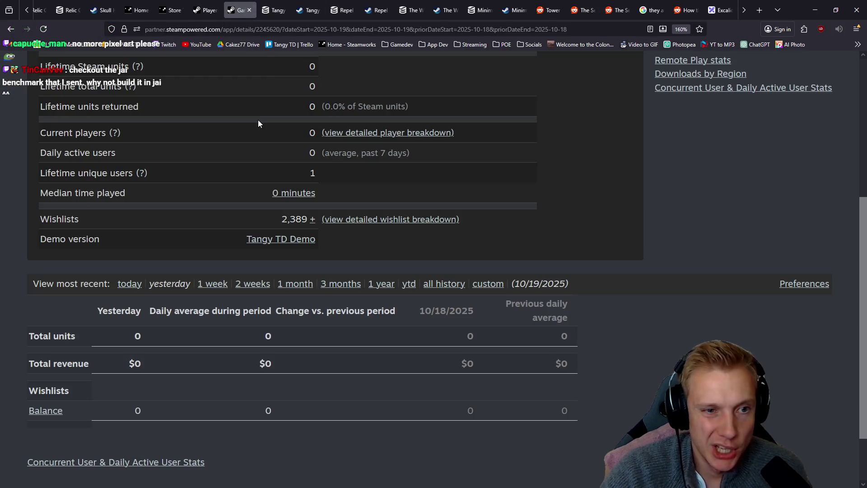
Refresh the Steamworks sales stats for the 'today' period, then return to SteamDB's Tangy TD Demo page
left_click(271, 9)
left_click(240, 7)
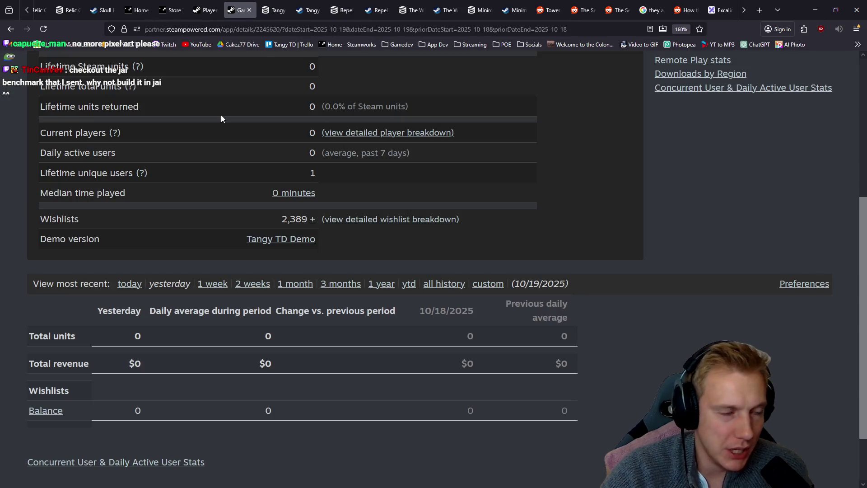
left_click(43, 29)
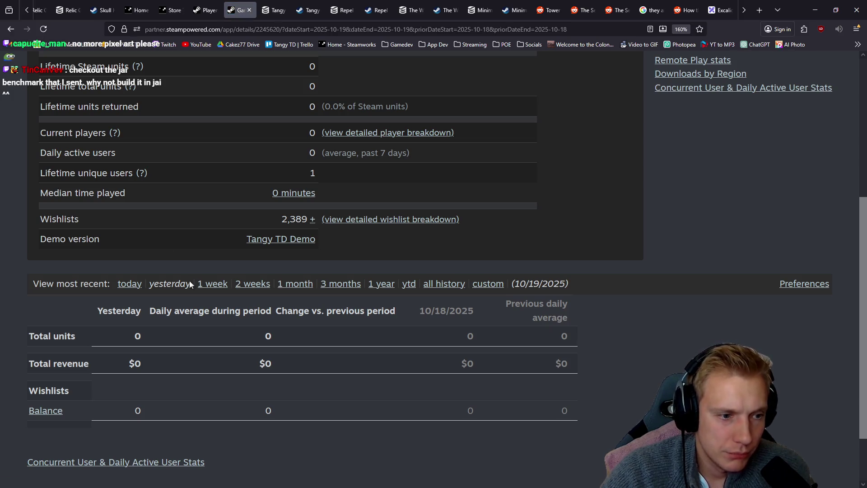
left_click(158, 284)
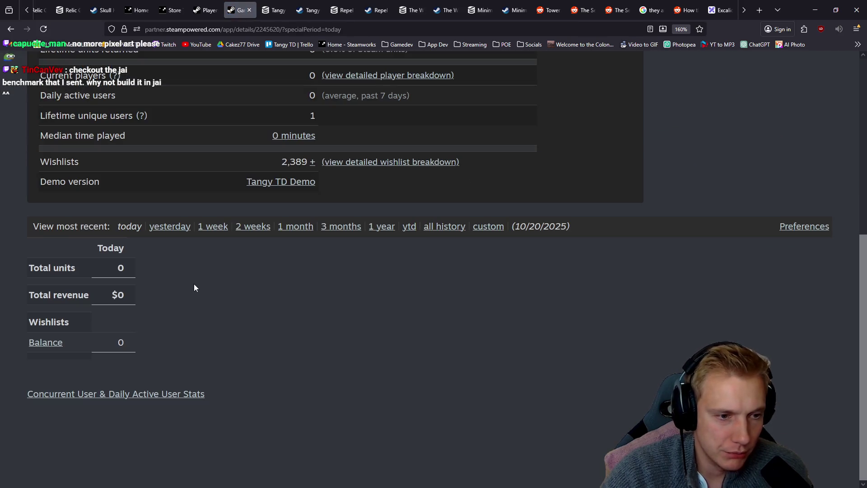
scroll(205, 278, "up", 5)
left_click(271, 5)
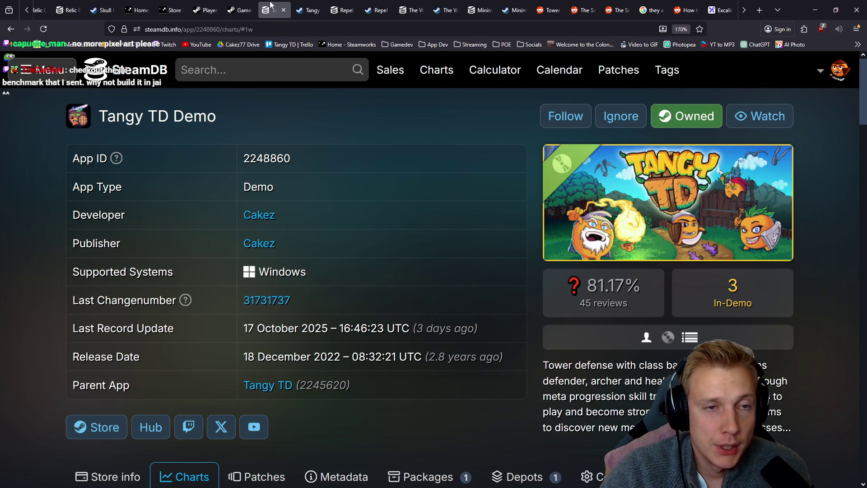
Close the SteamDB Tangy TD Demo tab and scroll through the Steam store listing
middle_click(270, 6)
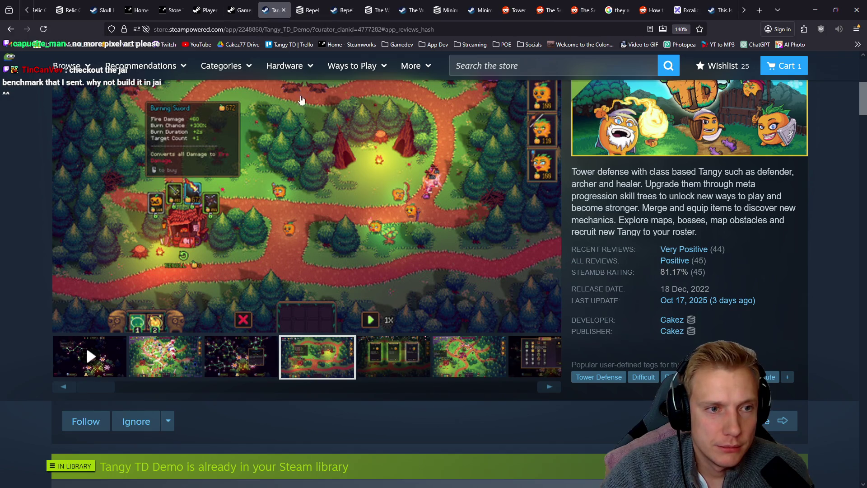
scroll(12, 219, "up", 3)
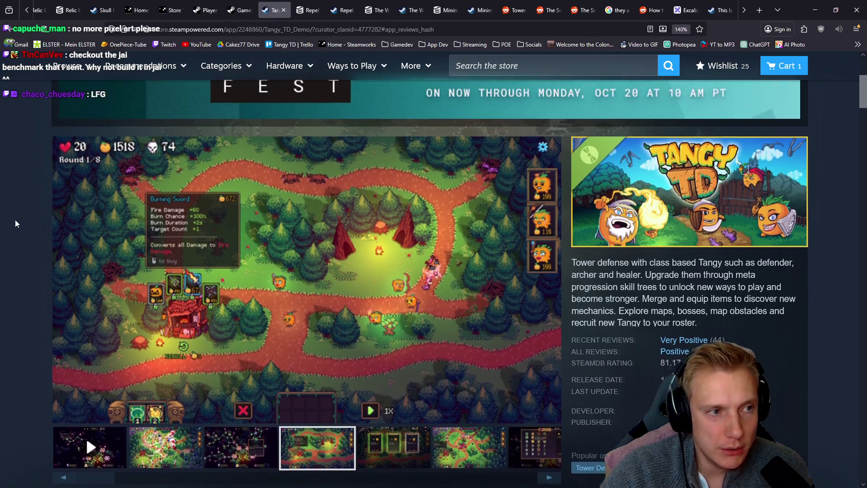
scroll(64, 246, "down", 3)
scroll(17, 167, "up", 2)
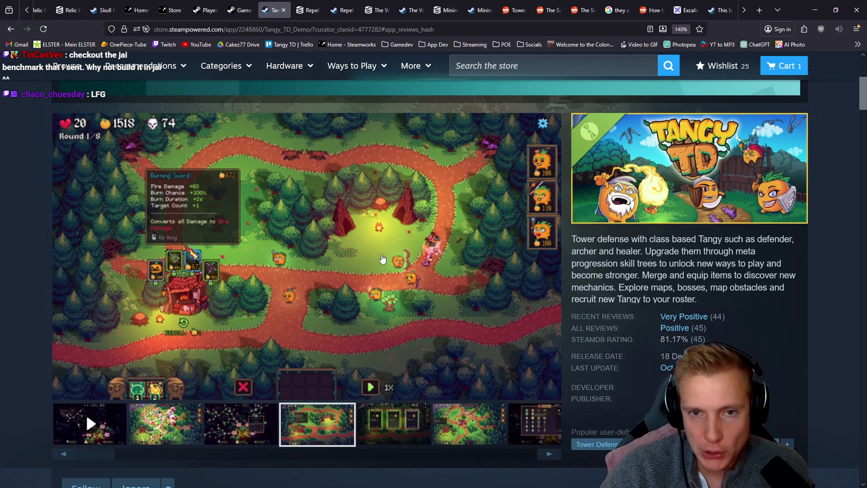
Check the review summaries and install section, then enlarge a Tangy TD Demo screenshot (4 of 7)
scroll(343, 255, "down", 2)
mouse_move(750, 252)
mouse_move(698, 269)
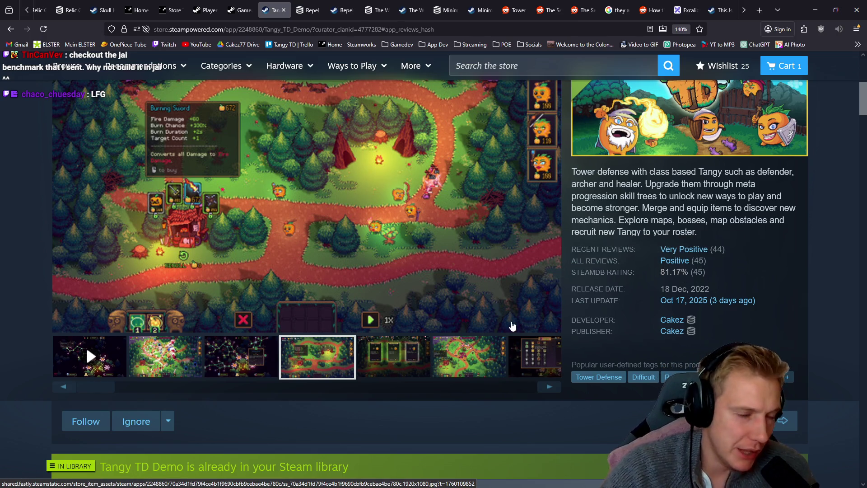
scroll(499, 313, "down", 5)
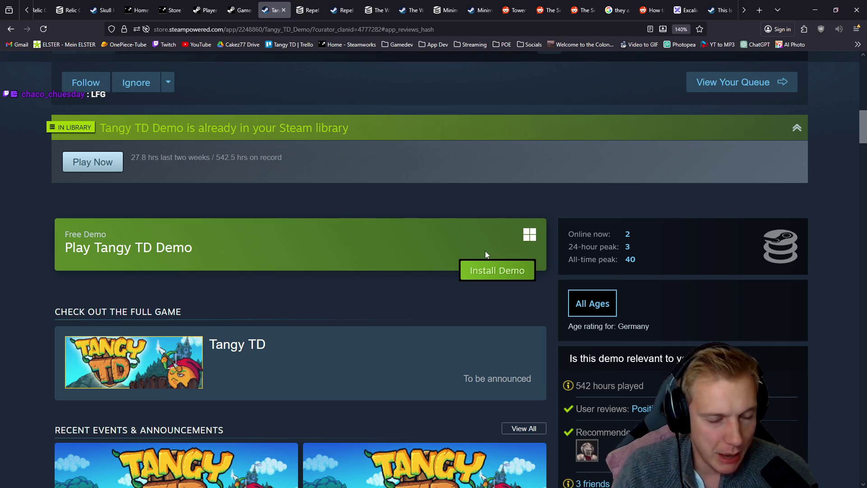
scroll(486, 253, "up", 10)
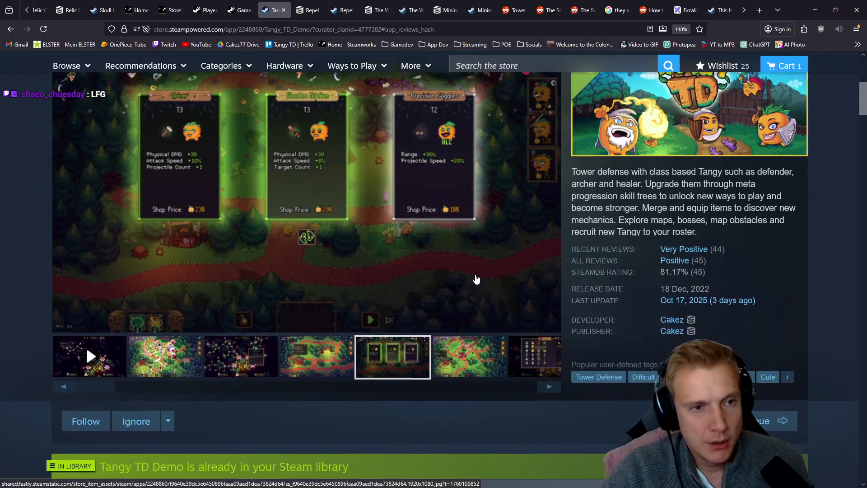
scroll(469, 273, "down", 2)
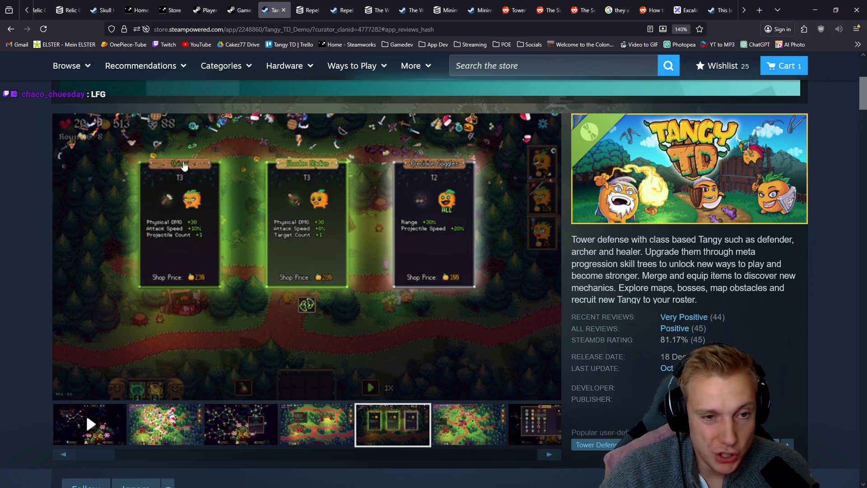
left_click(309, 239)
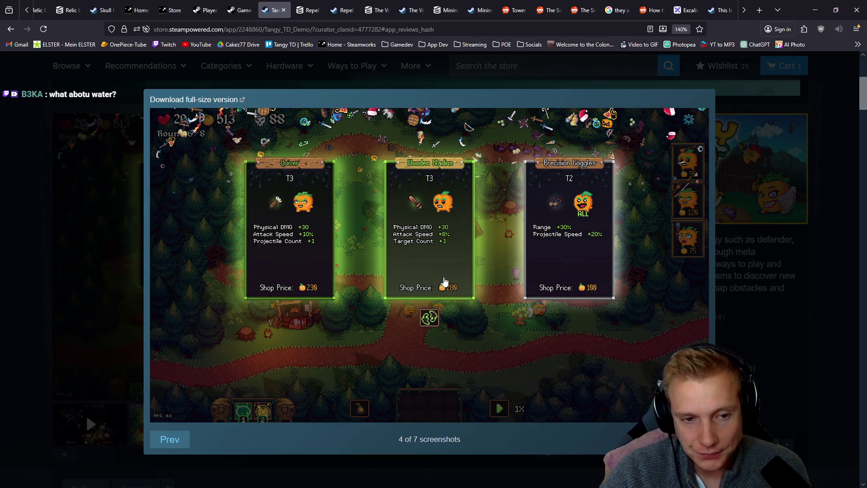
Close the Tangy TD screenshot viewer, scroll the page, and move to the Repel The Rifts Demo store page
left_click(4, 208)
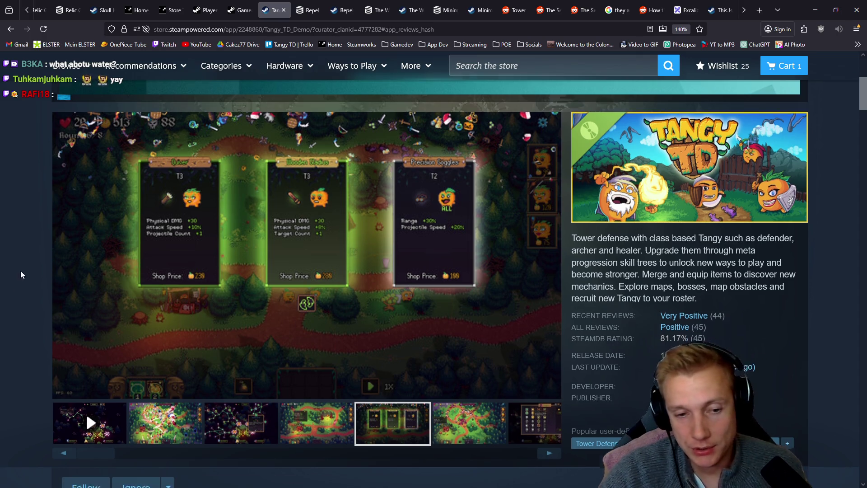
scroll(26, 272, "down", 3)
scroll(10, 232, "down", 4)
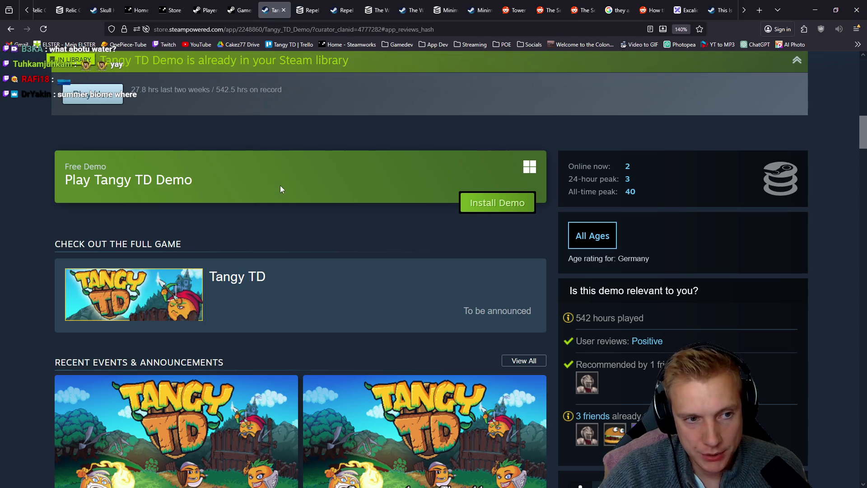
scroll(4, 185, "up", 8)
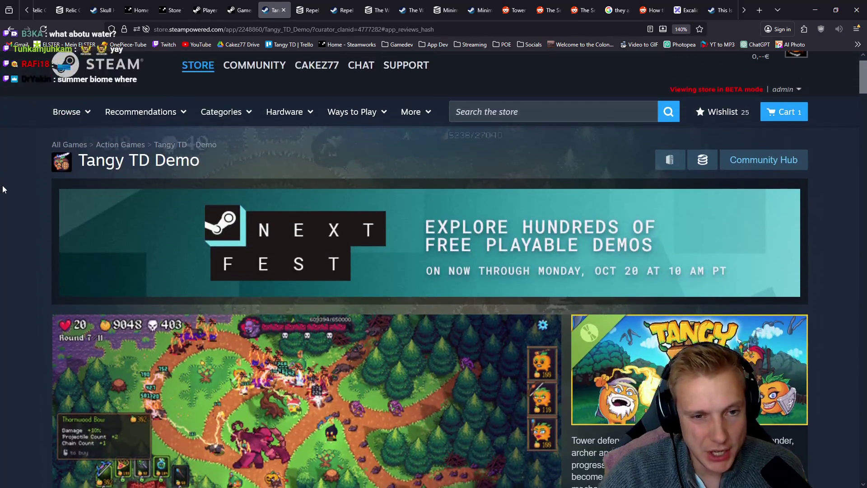
scroll(3, 189, "down", 1)
scroll(4, 187, "down", 1)
scroll(4, 188, "up", 2)
scroll(2, 197, "down", 1)
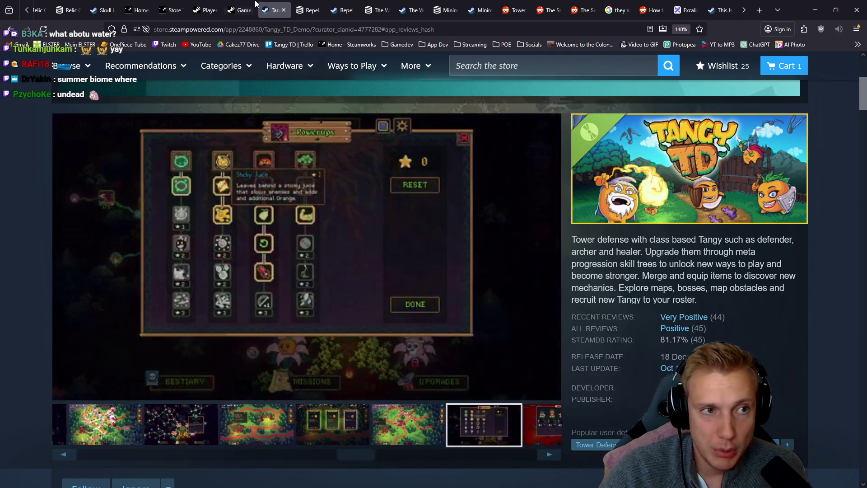
left_click(310, 10)
left_click(343, 10)
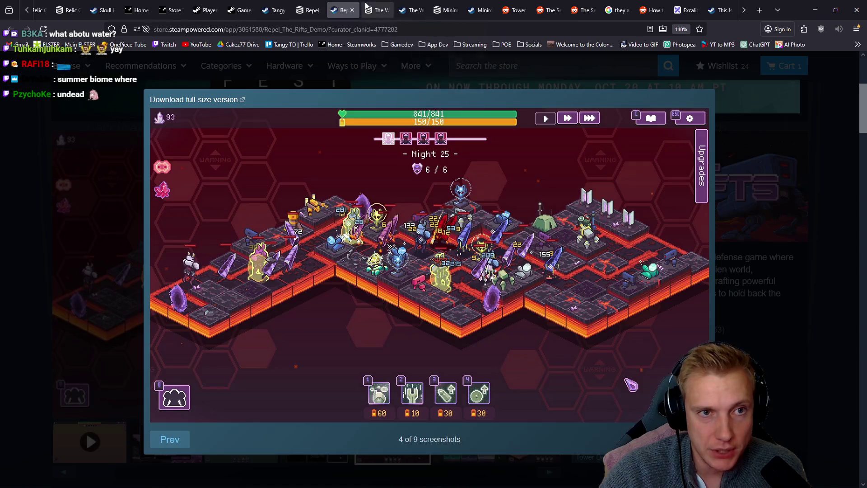
Reload The Walking Trade SteamDB charts and highlight its current and peak player counts
left_click(378, 10)
key("F5")
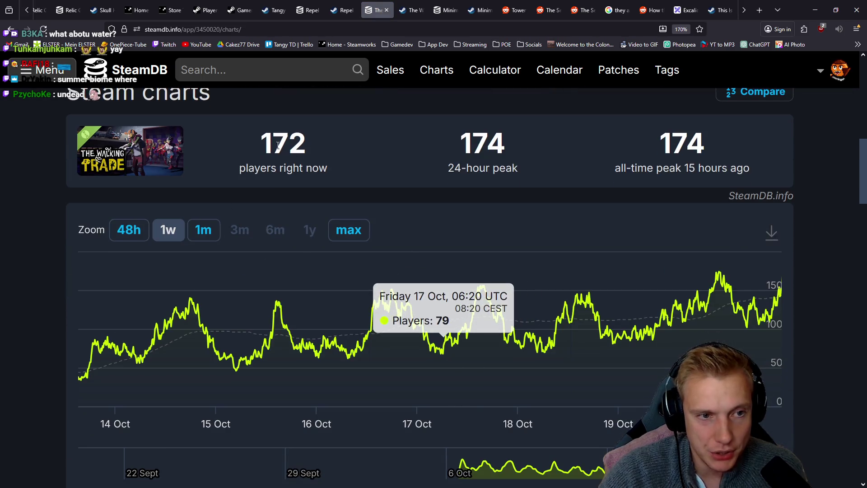
left_click_drag(271, 140, 492, 151)
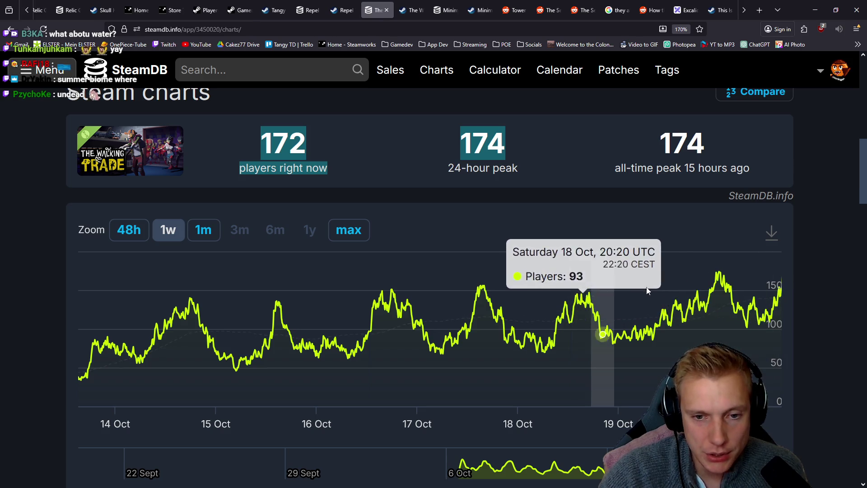
scroll(414, 147, "up", 10)
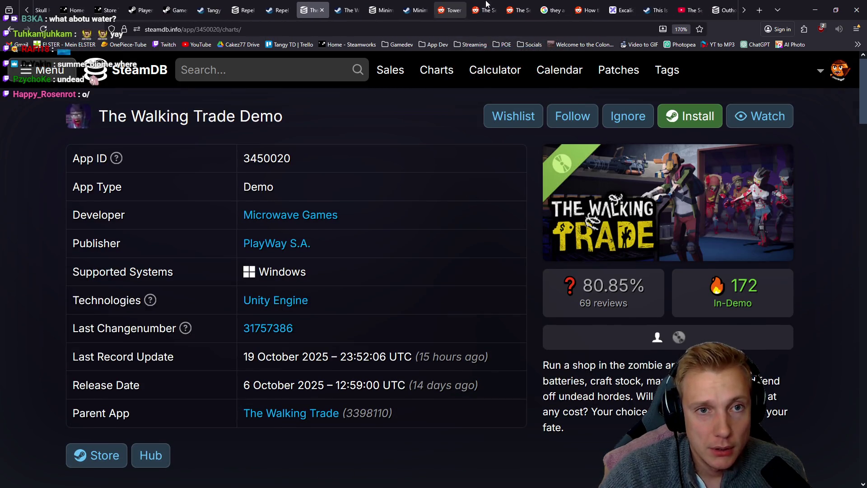
Look over The Walking Trade Demo store page, then return to the Tangy TD Demo page
left_click(328, 10)
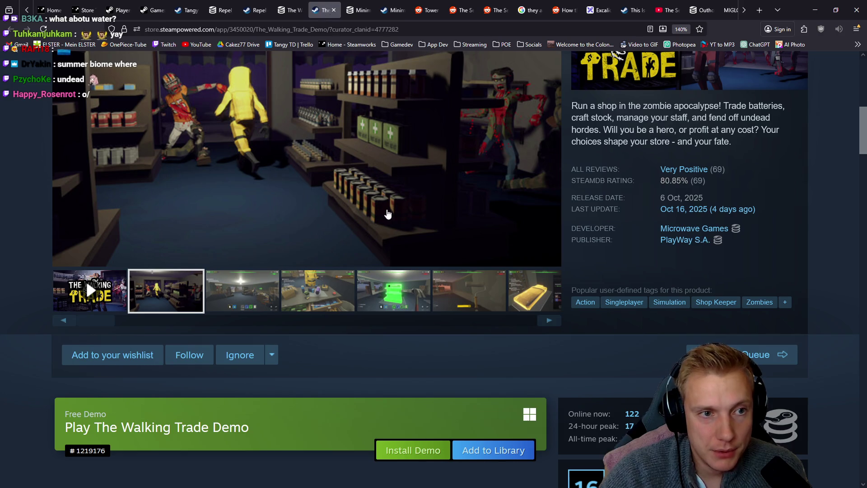
scroll(476, 204, "up", 2)
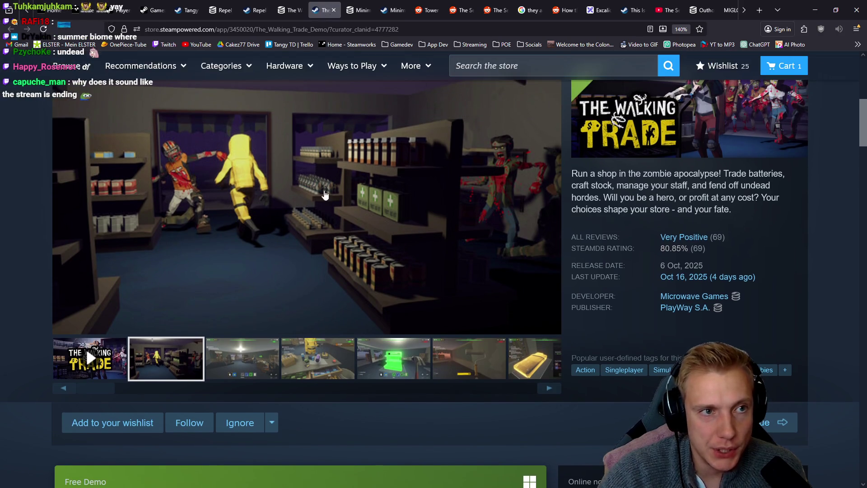
left_click(185, 10)
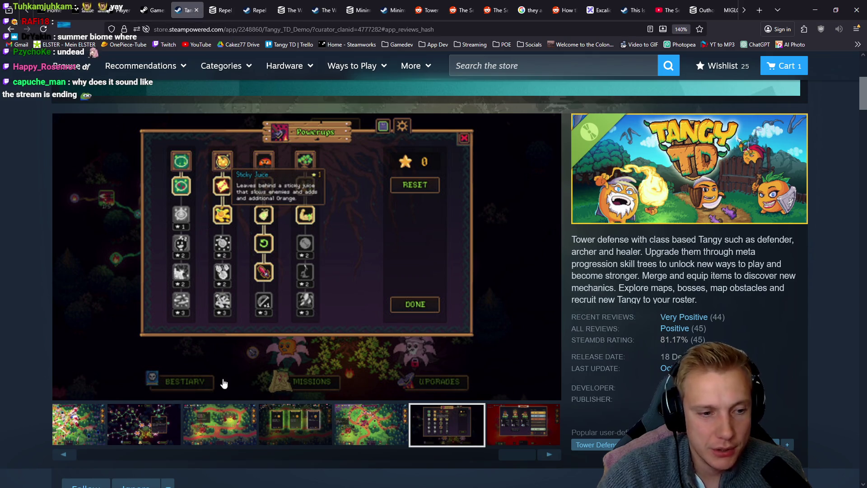
View the third and second Tangy TD Demo screenshots enlarged and glance at its sales report
left_click(220, 424)
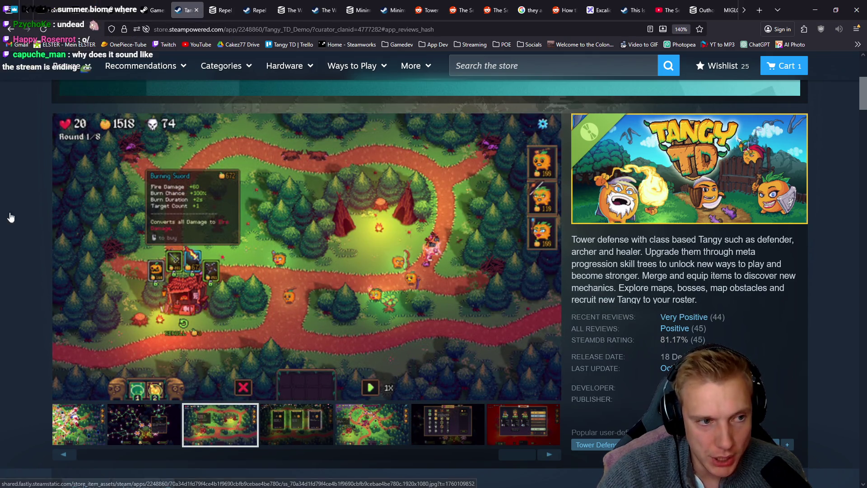
left_click_drag(519, 460, 111, 454)
left_click(171, 420)
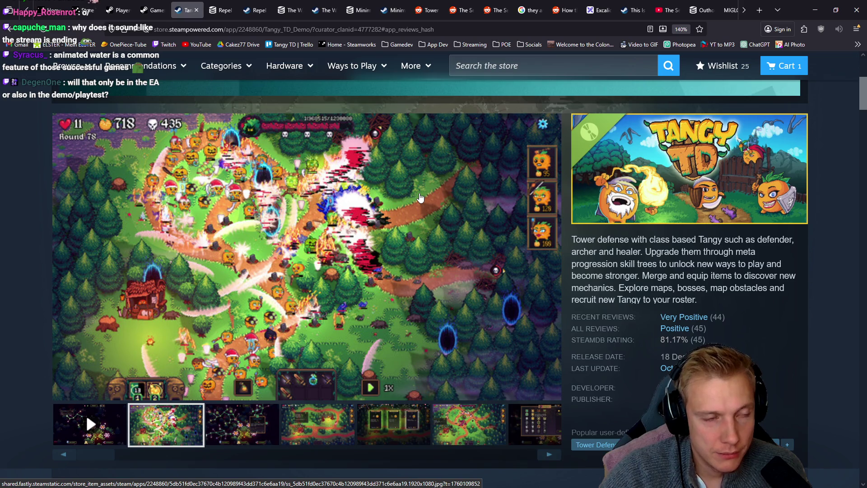
left_click(154, 10)
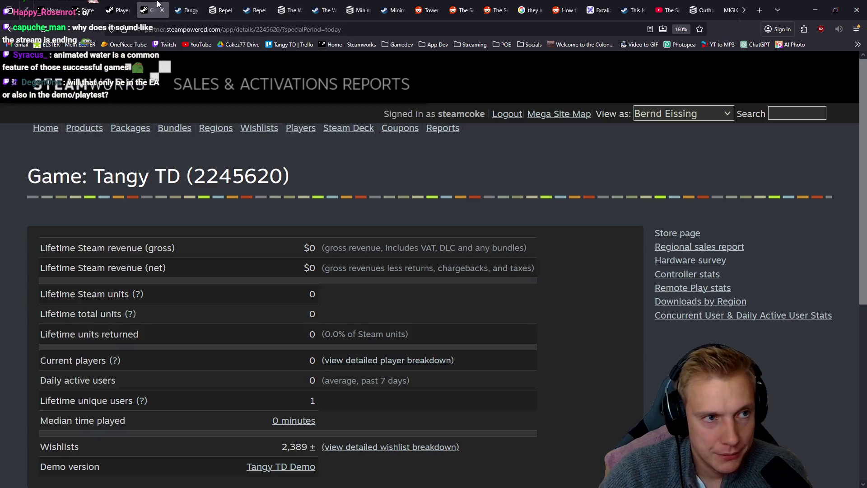
left_click(185, 9)
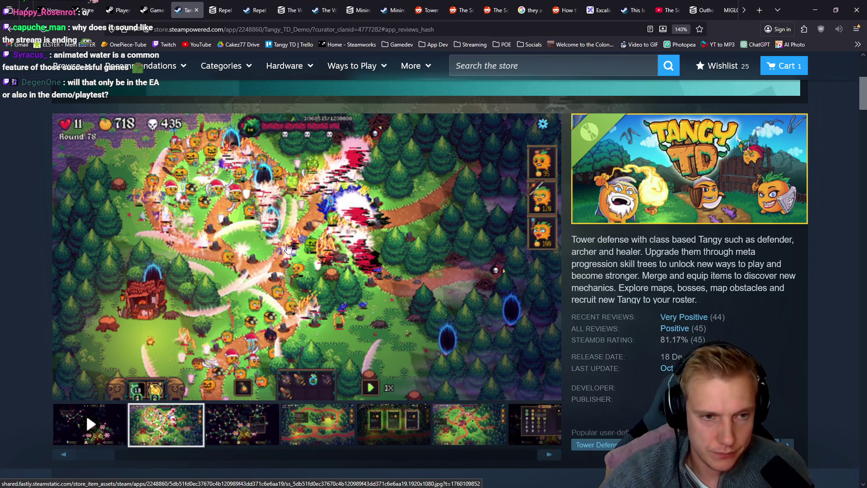
Scroll the Tangy TD Demo store page, then go to the r/TowerDefense subreddit feed
scroll(366, 232, "down", 5)
scroll(408, 226, "down", 2)
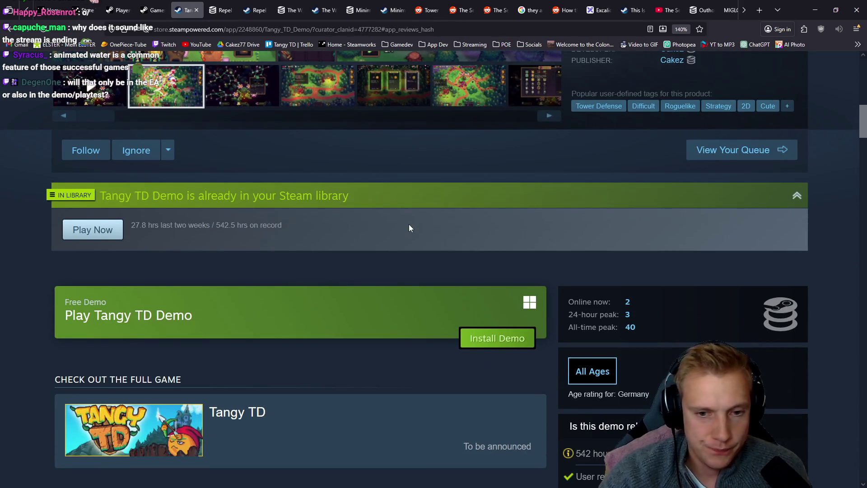
scroll(361, 232, "up", 10)
scroll(339, 237, "down", 5)
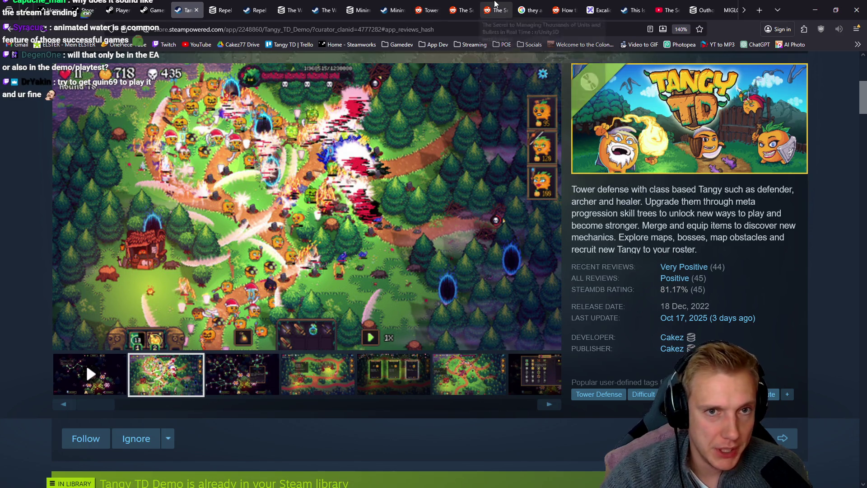
left_click(426, 4)
scroll(324, 230, "down", 10)
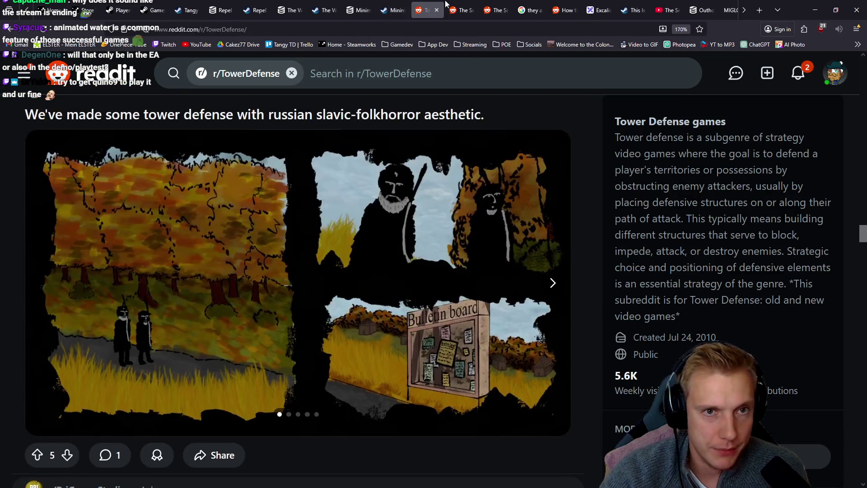
Open the r/Unity3D thousands-of-units post and highlight the compute shading and cached bullet path paragraphs
left_click(460, 10)
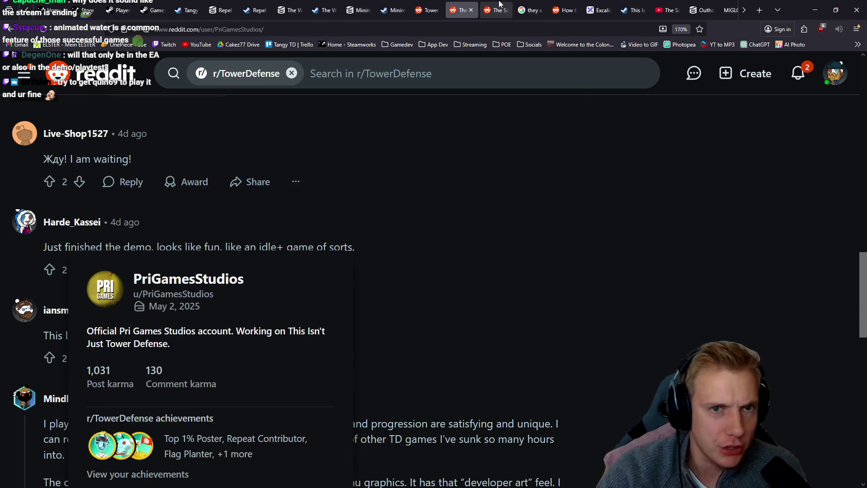
left_click(495, 10)
scroll(422, 207, "down", 3)
triple_click(129, 270)
left_click(154, 294)
left_click_drag(211, 380, 74, 285)
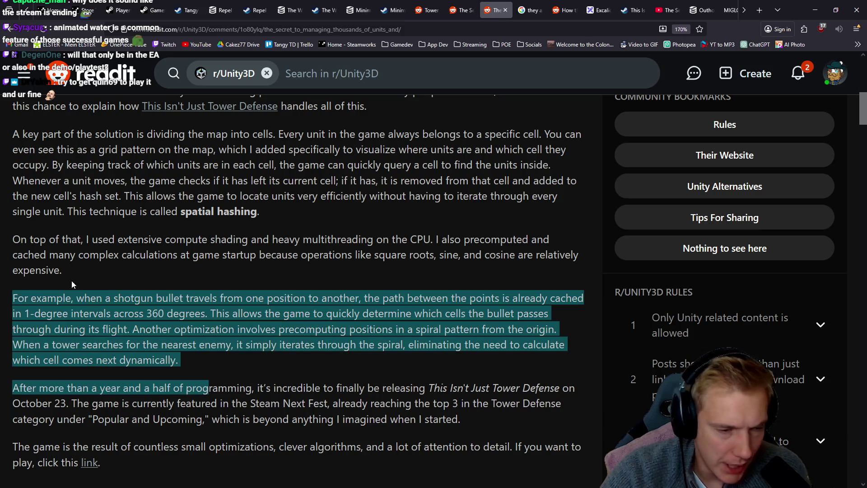
Highlight the paragraphs on precomputed calculations, then return to the Excalidraw flow-field sketch
key("alt+Tab")
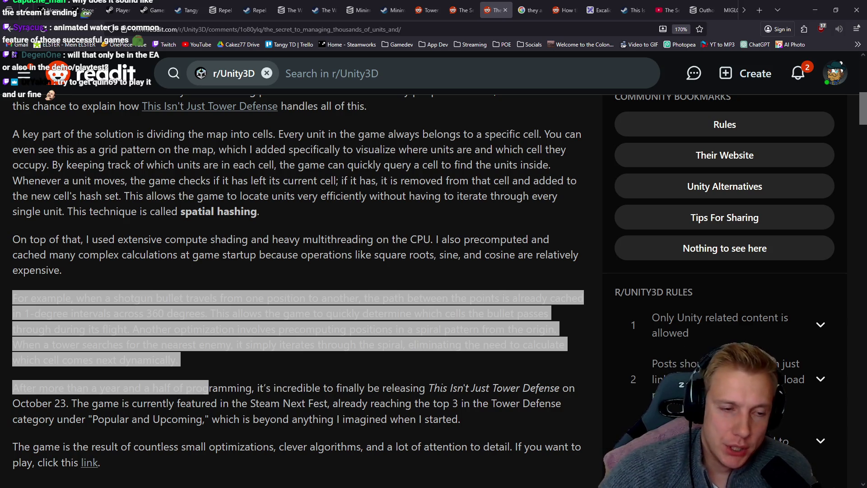
left_click(105, 278)
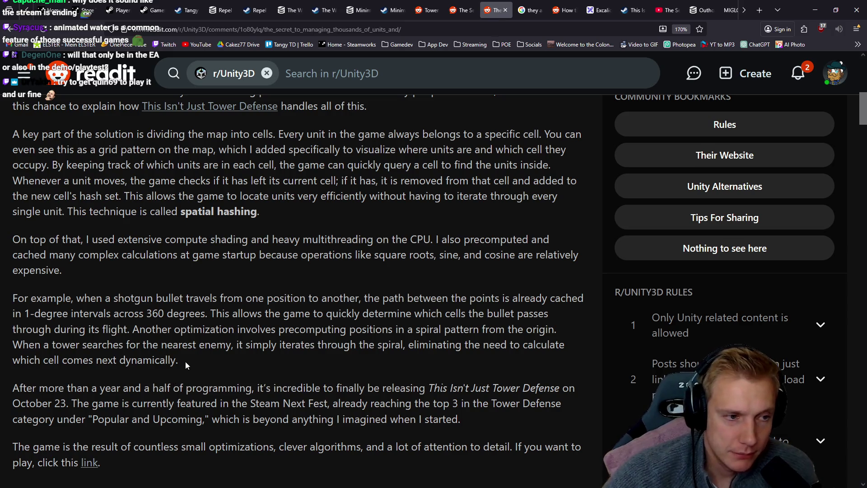
left_click_drag(186, 362, 15, 237)
left_click(181, 325)
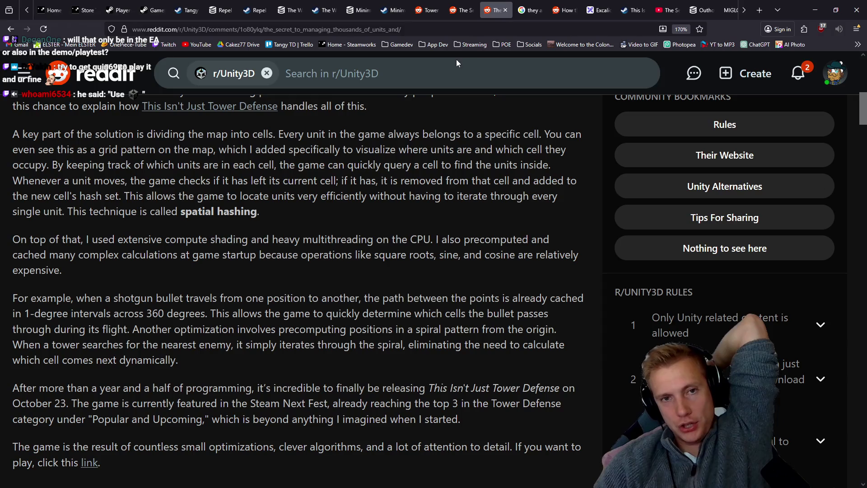
left_click(596, 4)
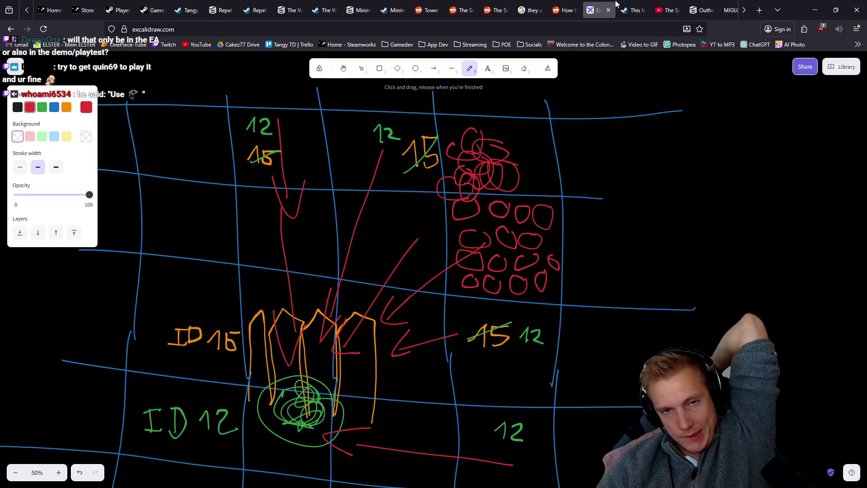
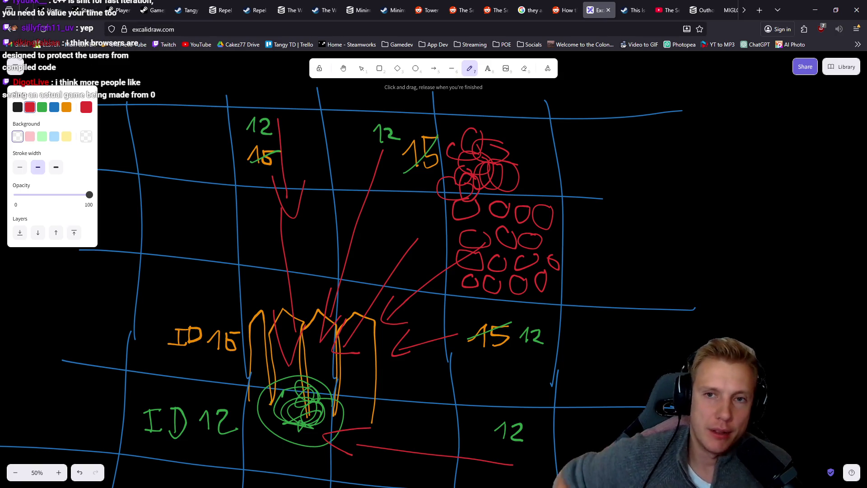
Glance at The Walking Trade Demo and MIGLORN tabs, then reload Outhold's SteamDB page down to its all-time player chart
scroll(619, 5, "down", 3)
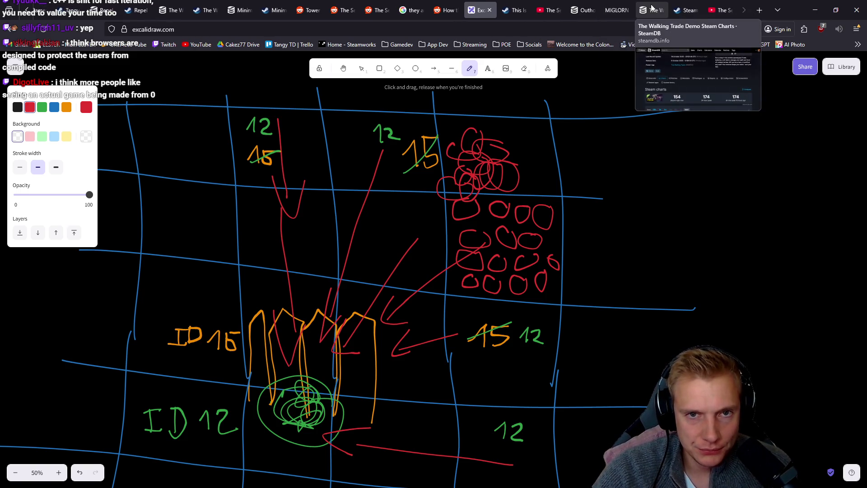
left_click(651, 9)
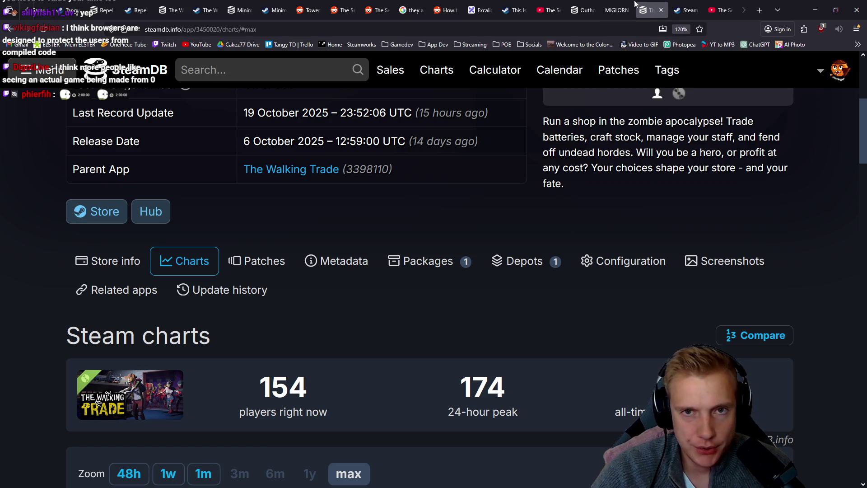
left_click(617, 10)
left_click(583, 10)
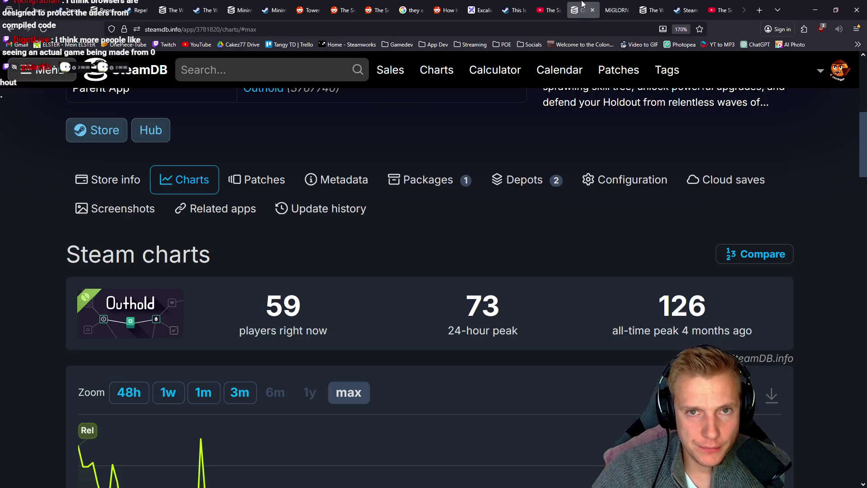
scroll(377, 188, "up", 3)
left_click(44, 29)
scroll(224, 193, "down", 6)
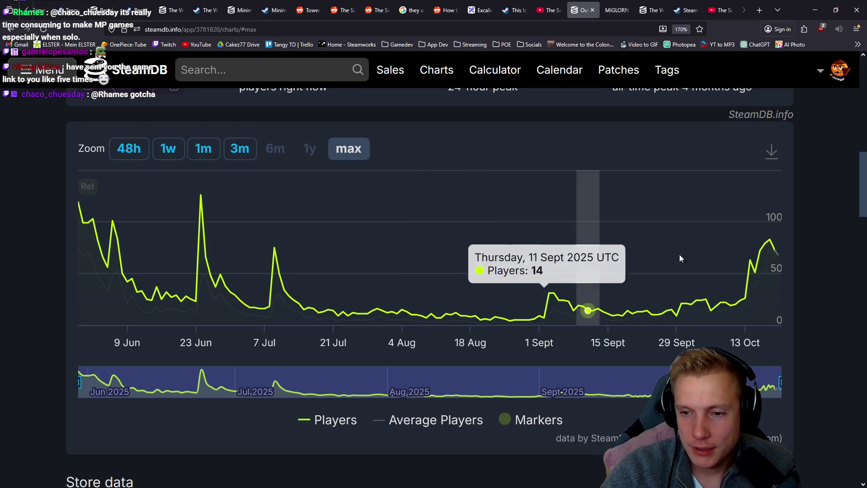
key("alt+Tab")
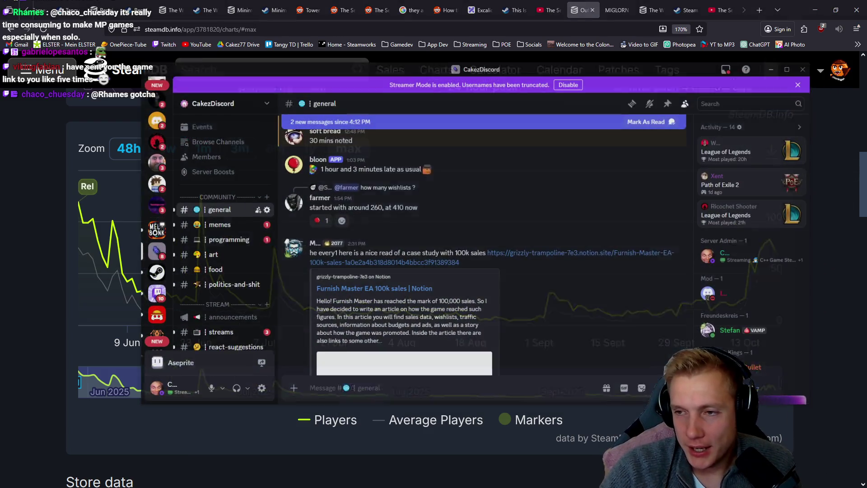
key("alt+Tab")
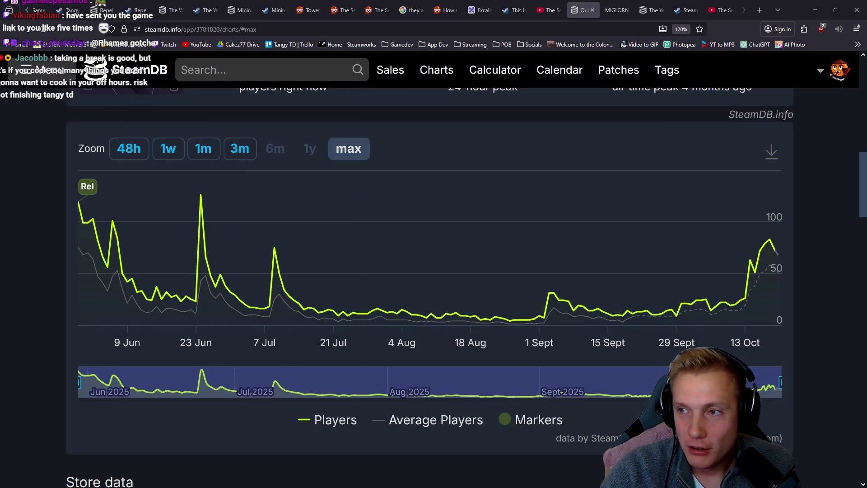
key("alt+Tab")
left_click_drag(449, 54, 449, 54)
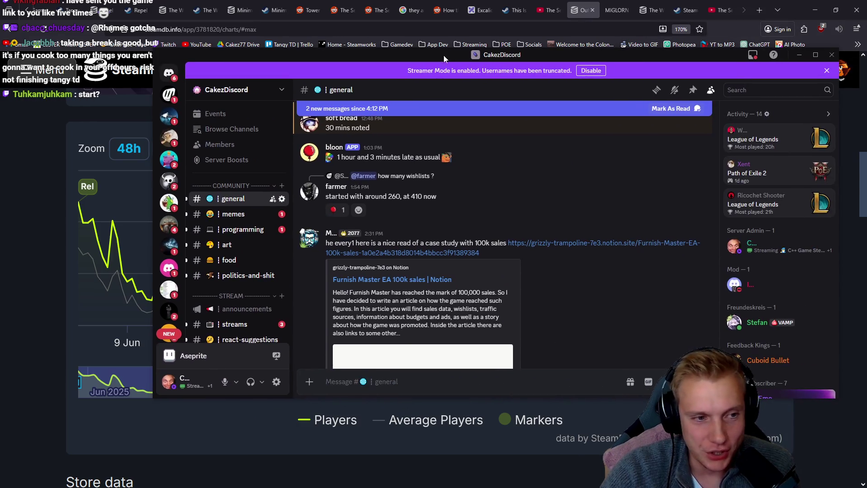
scroll(175, 244, "down", 3)
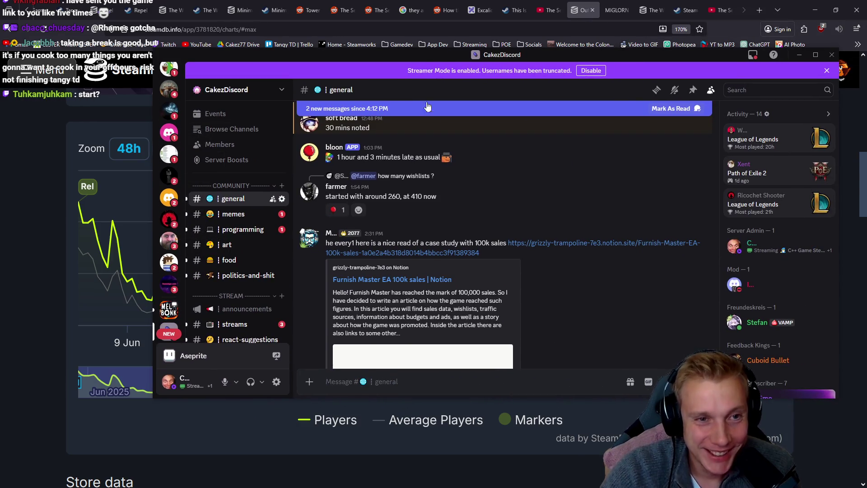
key("alt+Tab")
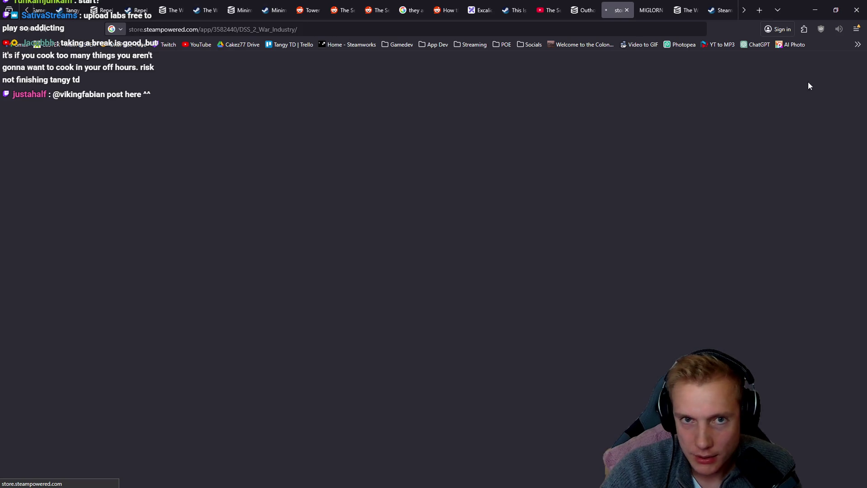
Scroll the DSS 2: War Industry store page to its media gallery and play the gameplay trailer full screen
scroll(471, 144, "down", 3)
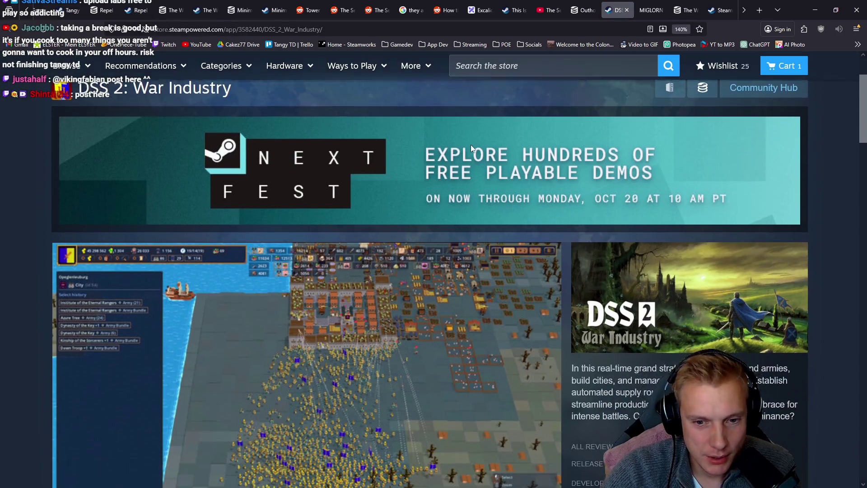
scroll(380, 220, "down", 3)
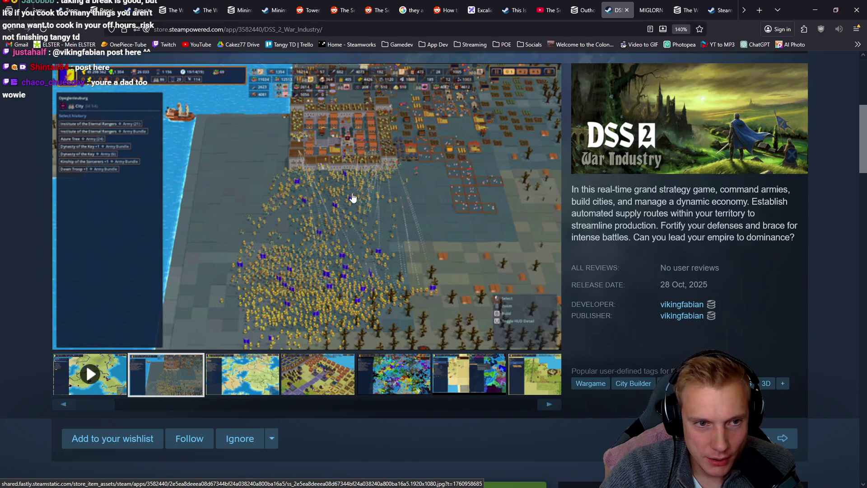
left_click(91, 374)
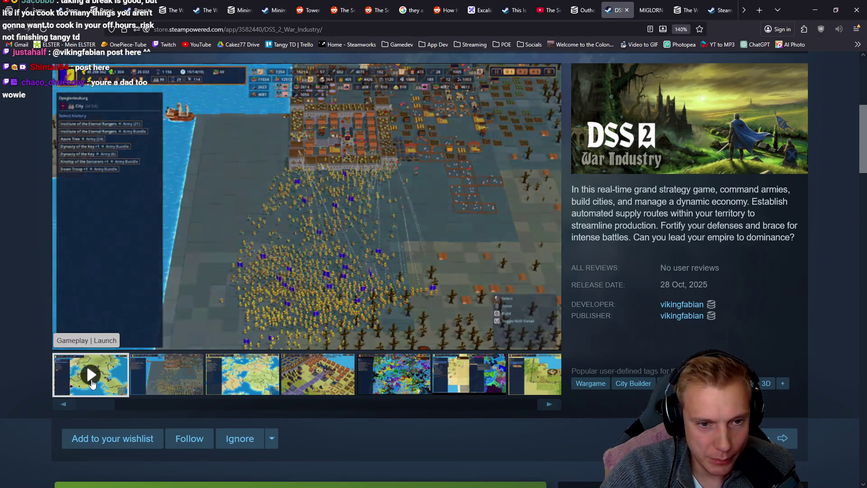
left_click(547, 338)
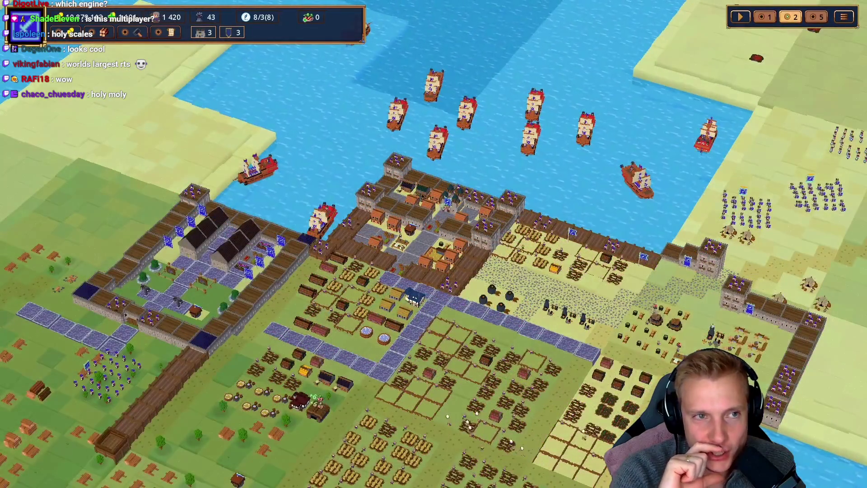
Watch the DSS 2 trailer until the strategic world map appears, then leave full screen
mouse_move(549, 438)
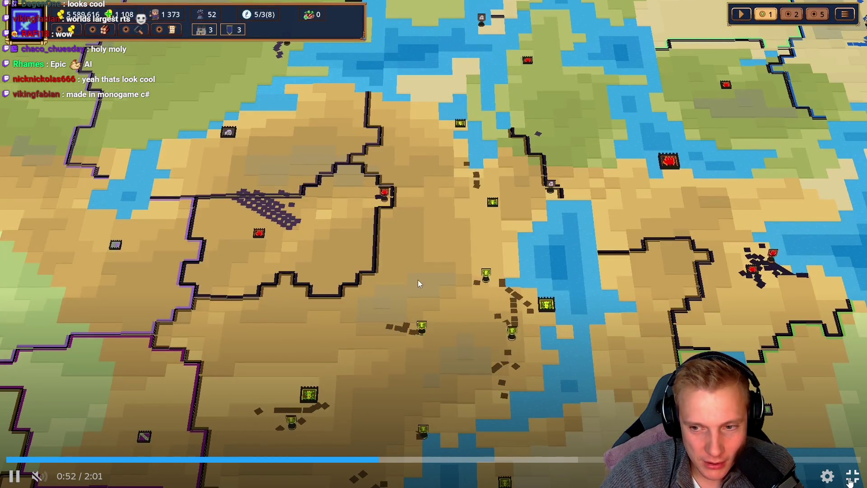
key("Escape")
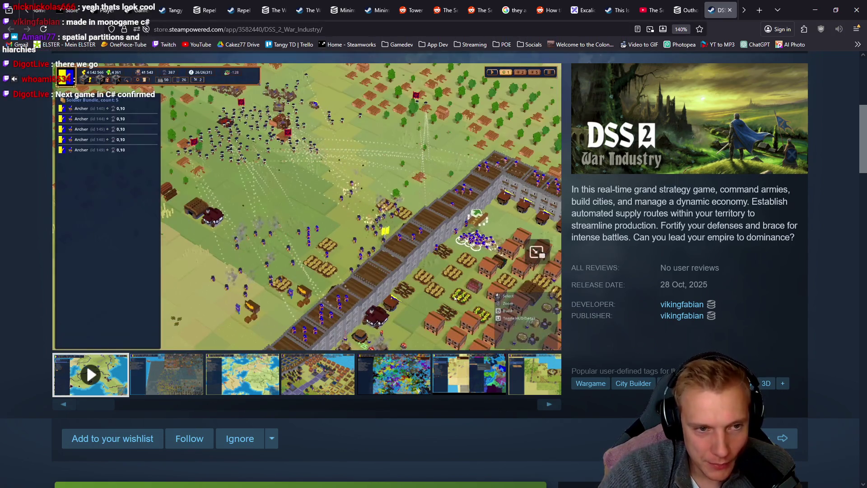
Copy 'War Industry Demo' from the demo download box and open a new browser tab
scroll(400, 193, "down", 4)
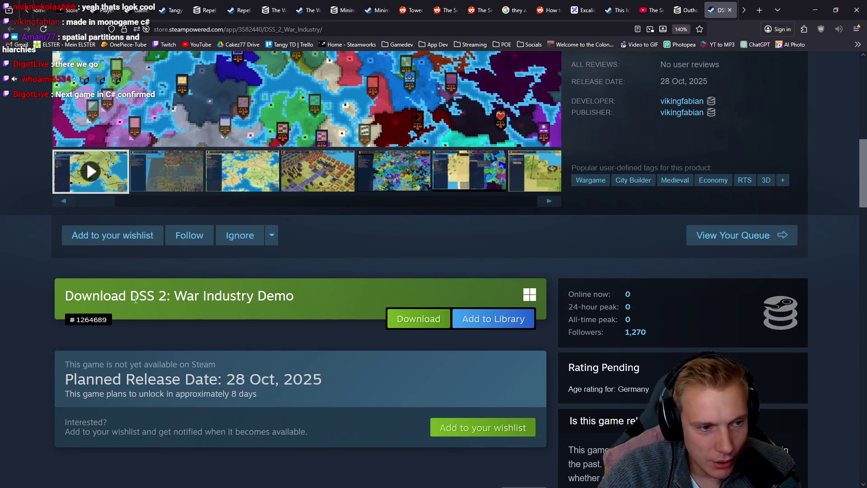
left_click_drag(304, 302, 174, 298)
key("ctrl+c")
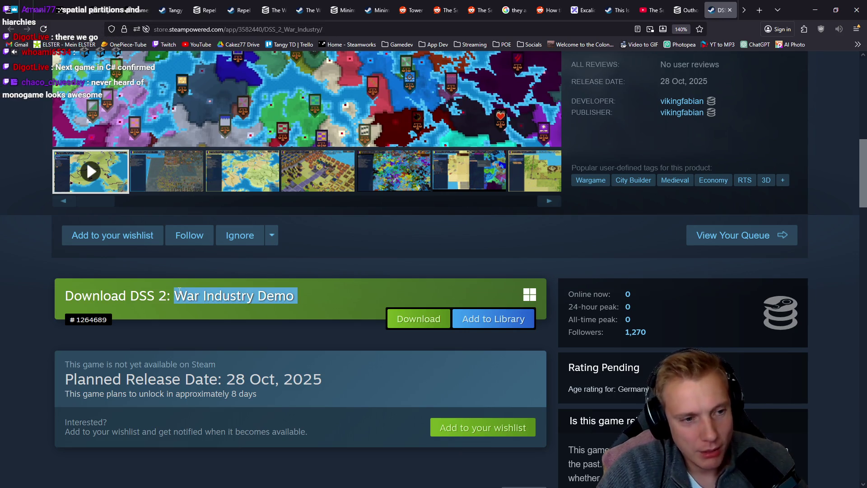
key("Home")
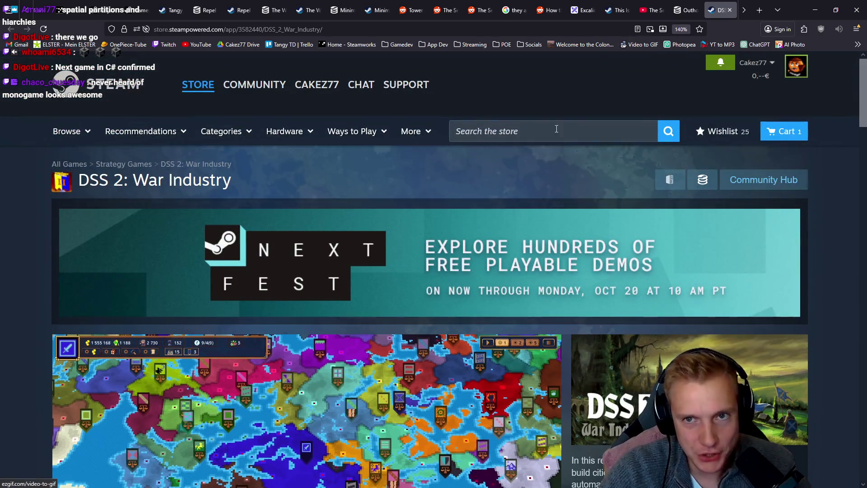
key("ctrl+t")
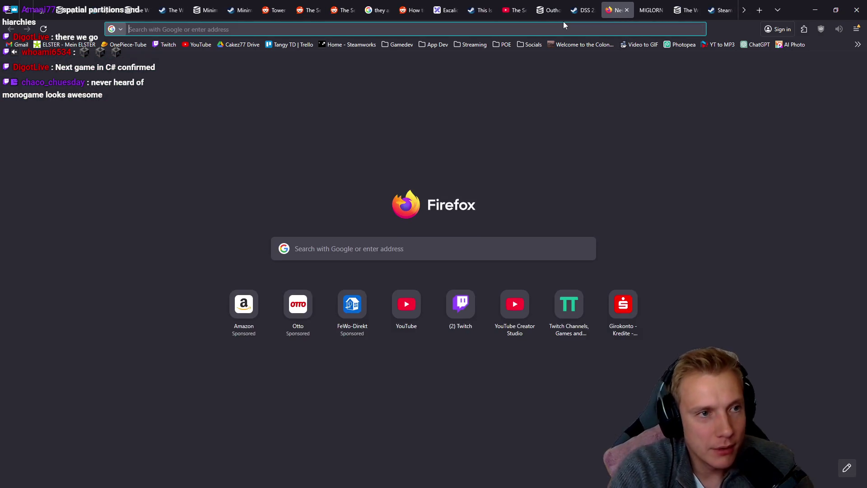
Google 'War Industry Demo steam db' and open the SteamDB page for DSS 2: War Industry Demo (App 3585100)
key("ctrl+v")
key("Return")
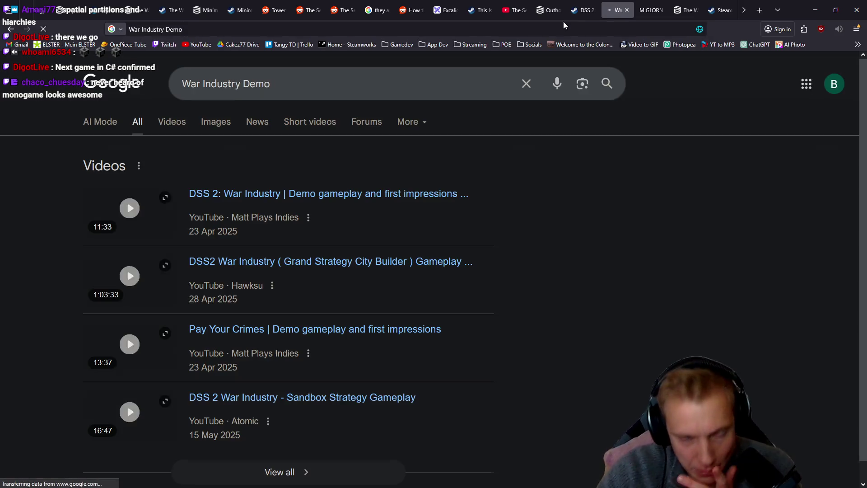
scroll(599, 264, "down", 5)
scroll(286, 328, "up", 5)
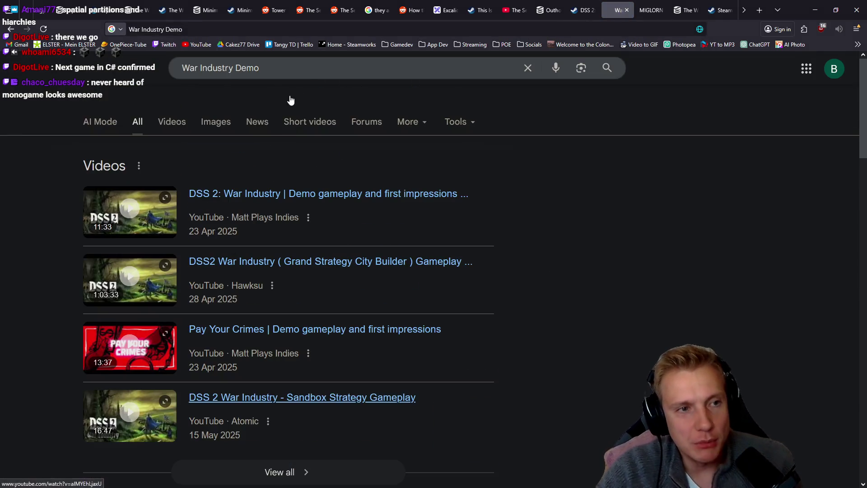
left_click(310, 71)
type("steam db")
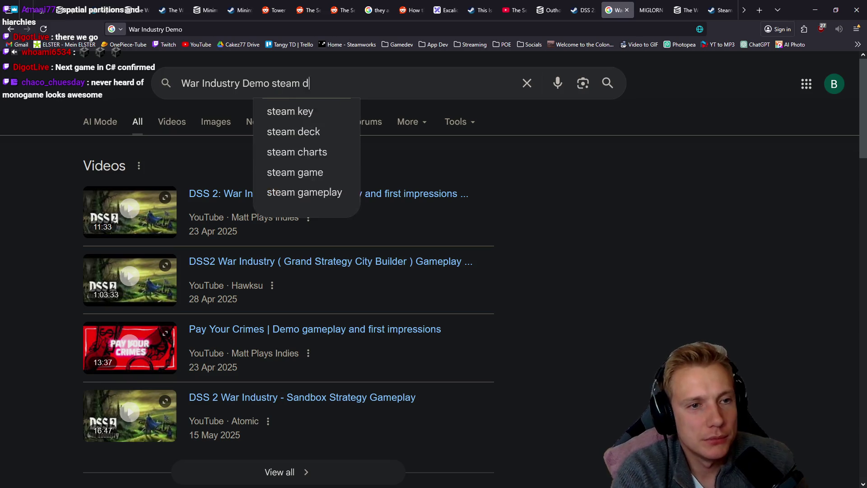
key("Return")
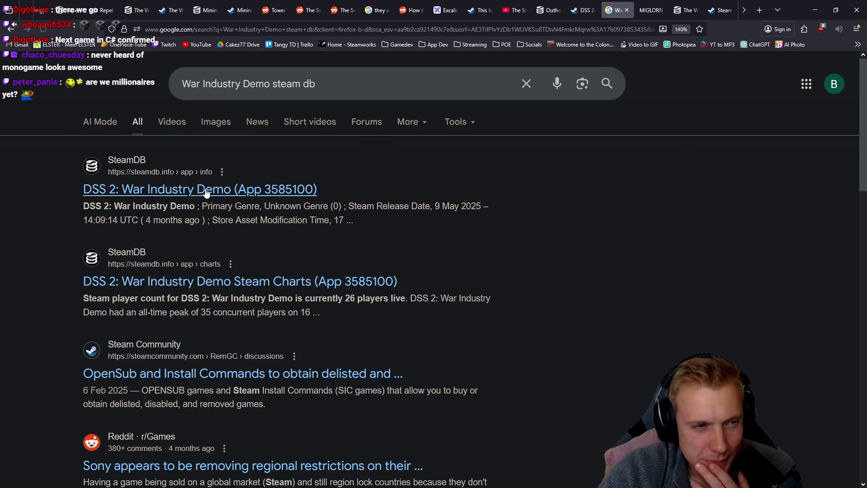
left_click(207, 192)
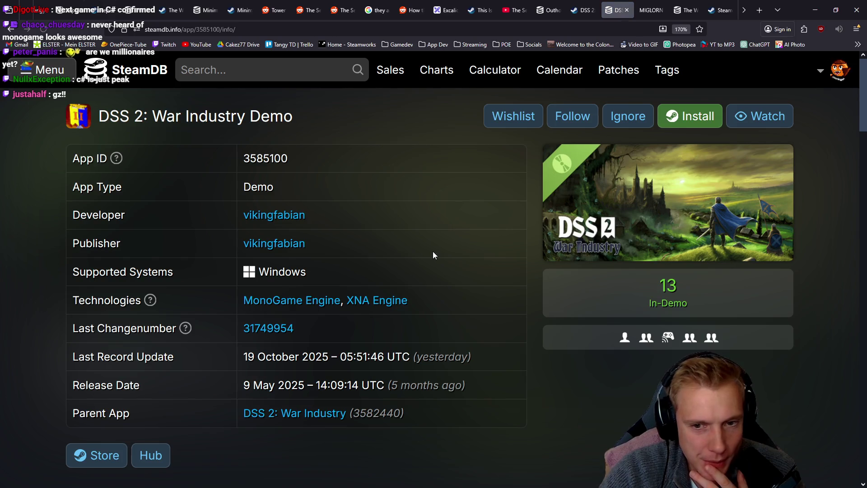
Open the demo's SteamDB Charts and view its player counts from 30 Sept to 20 Oct
scroll(433, 255, "down", 5)
left_click(112, 267)
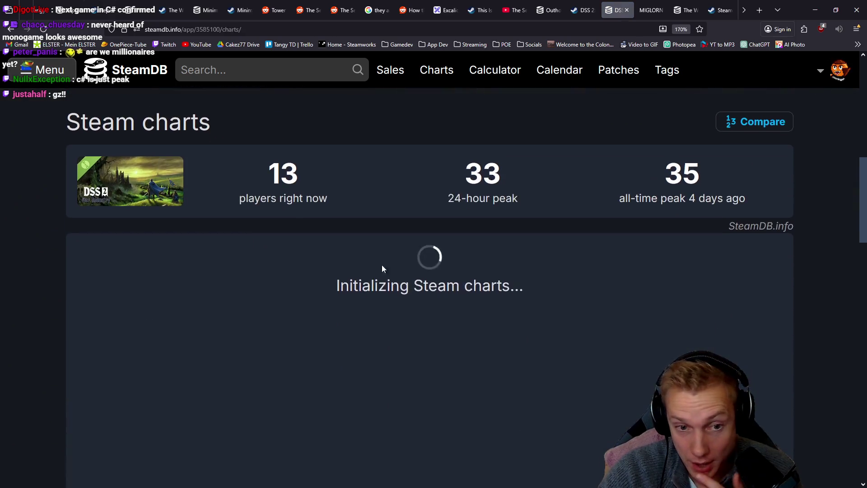
scroll(478, 242, "down", 2)
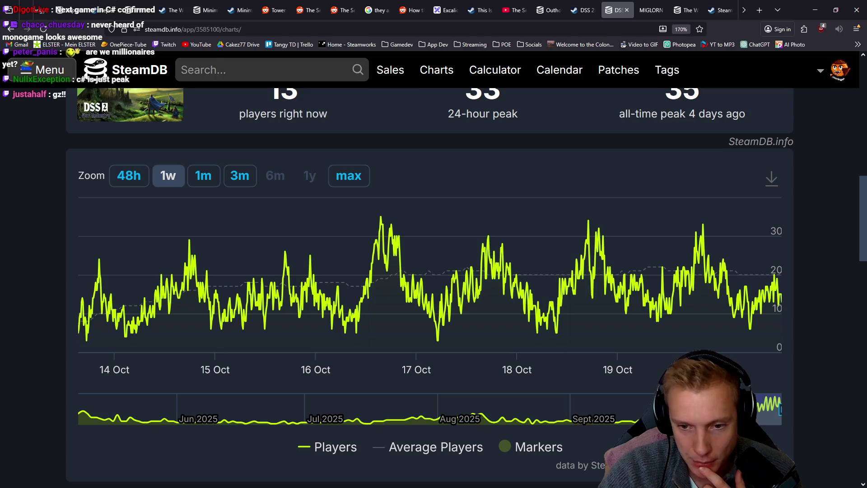
scroll(655, 216, "down", 2)
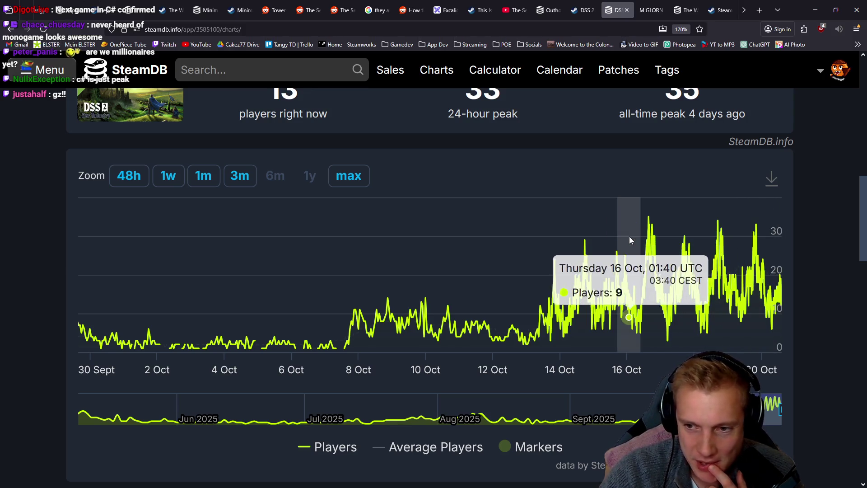
Return to the DSS 2 store page and play its trailer full screen
left_click(579, 9)
scroll(491, 215, "down", 4)
left_click(546, 405)
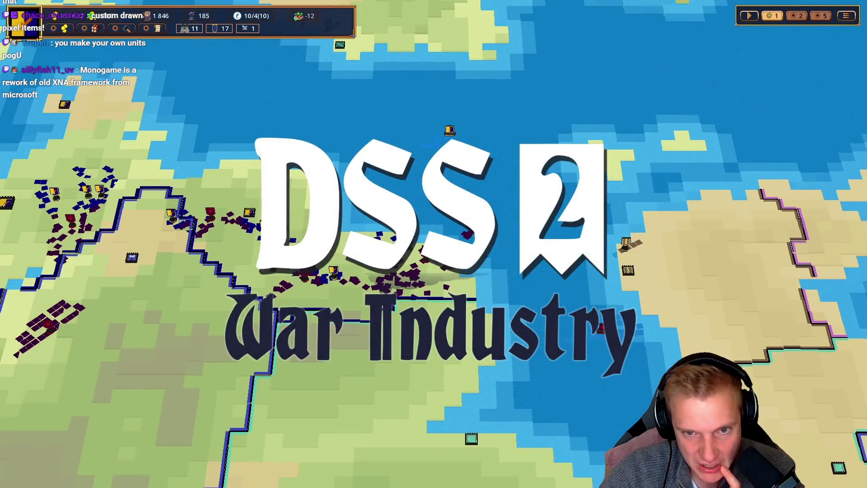
Watch the DSS 2 trailer full screen to its 2:01 end, then jump back to 0:39
mouse_move(276, 377)
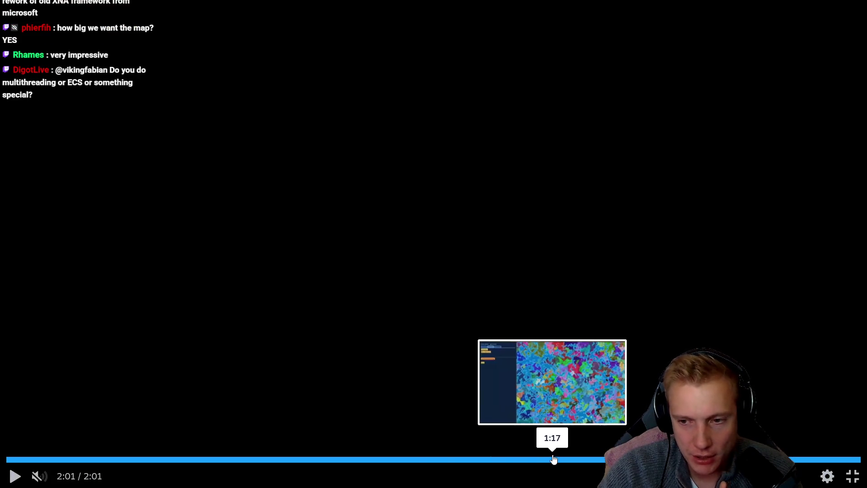
left_click(289, 460)
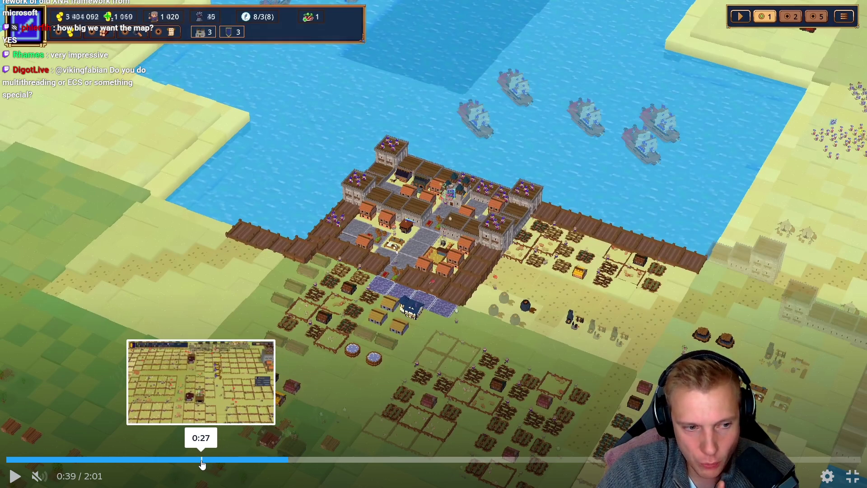
Replay the DSS 2 trailer from 0:27, pause it at 0:33 and leave full screen
left_click(201, 460)
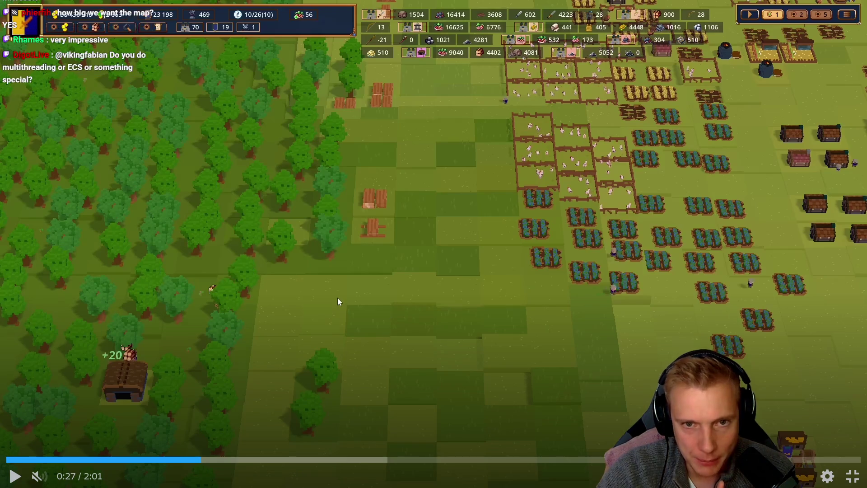
left_click(356, 294)
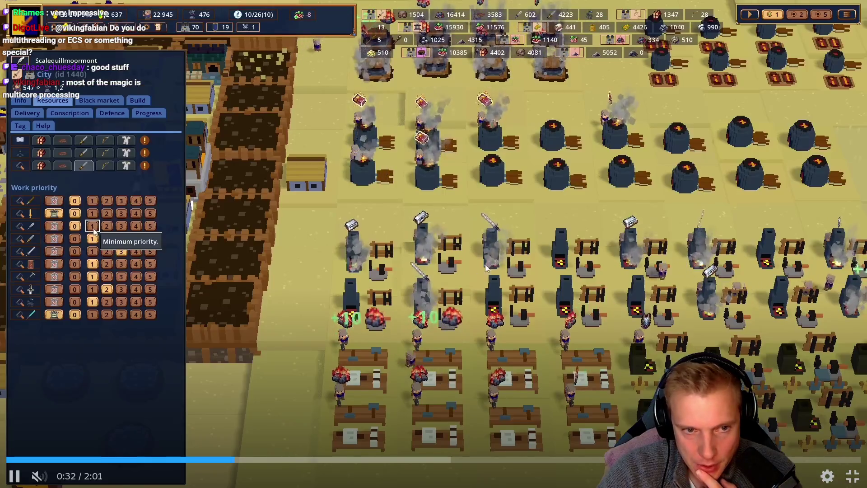
left_click(544, 231)
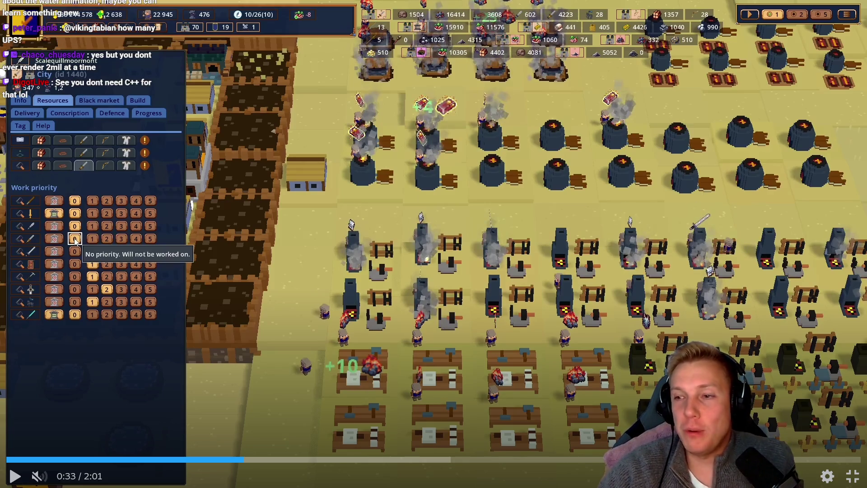
key("Escape")
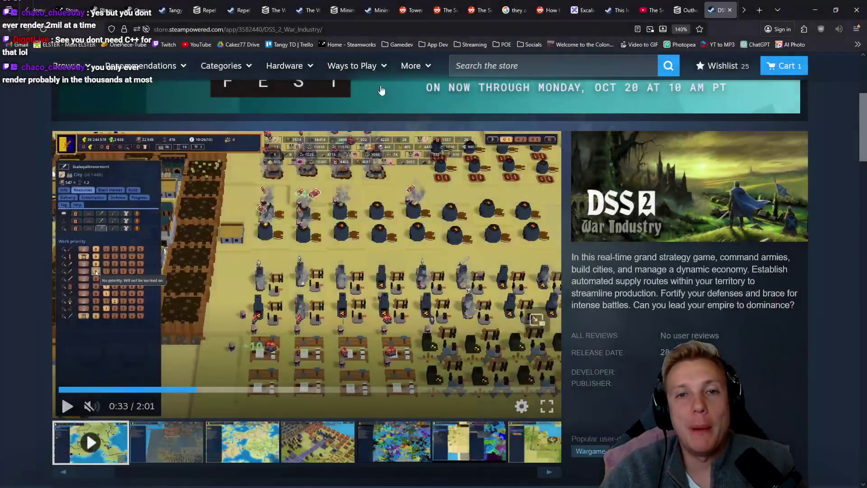
Switch to the Excalidraw tab, scroll the canvas sideways and bring up the stroke colour palette
left_click(584, 10)
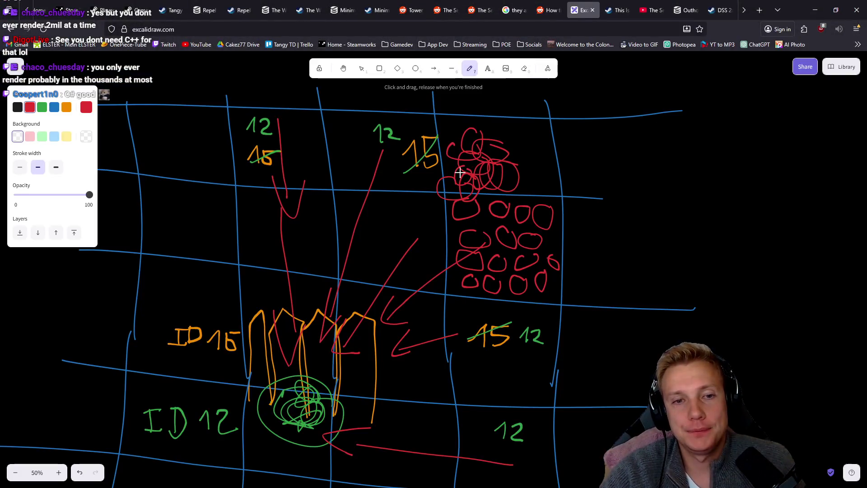
scroll(468, 170, "right", 15)
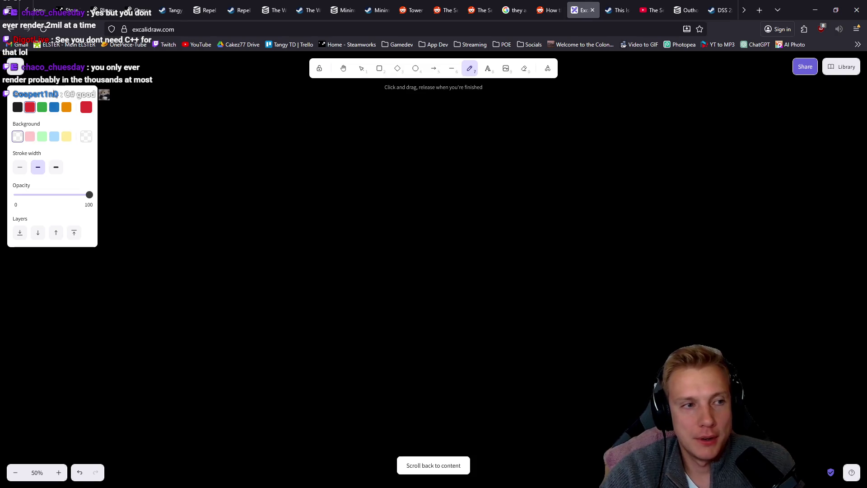
left_click(86, 109)
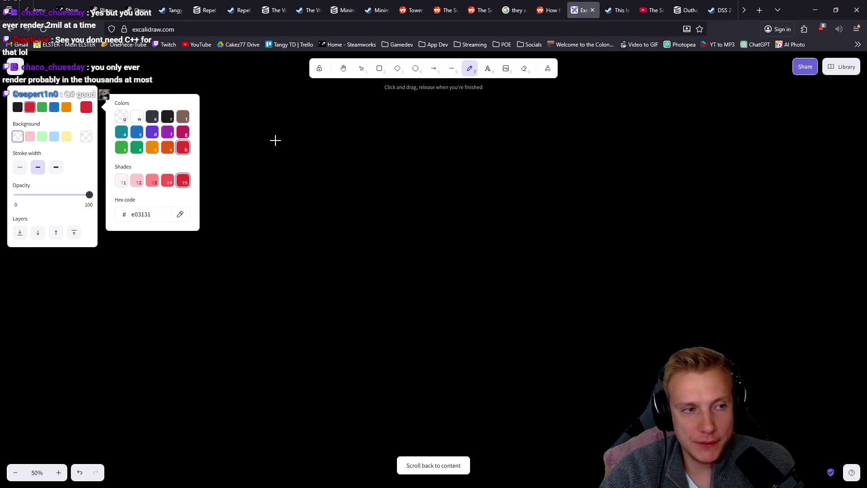
Sketch two rows of small red freehand loops across the empty Excalidraw canvas
key("Escape")
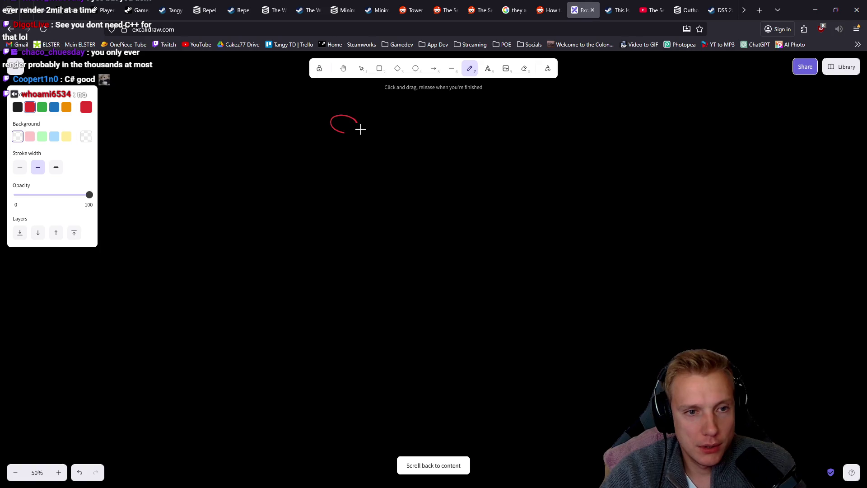
left_click_drag(358, 131, 363, 119)
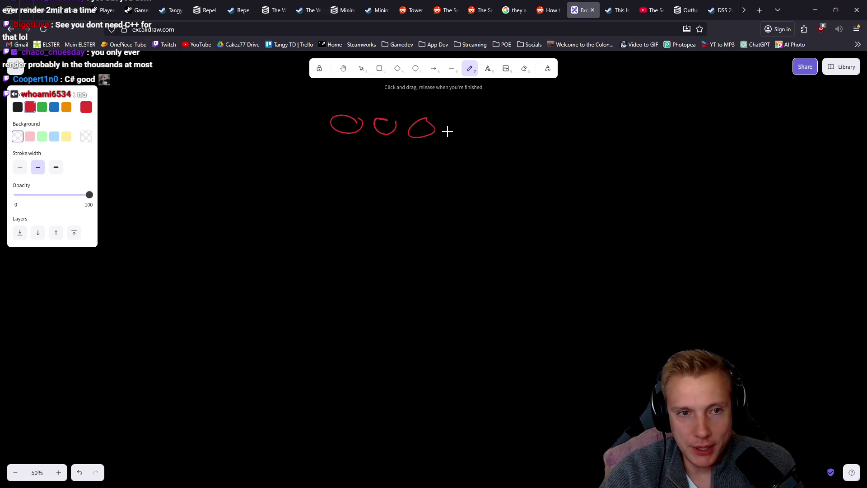
left_click_drag(522, 120, 651, 132)
mouse_move(349, 141)
left_mouse_down()
mouse_move(383, 153)
mouse_move(406, 140)
mouse_move(424, 161)
mouse_move(450, 154)
left_mouse_up()
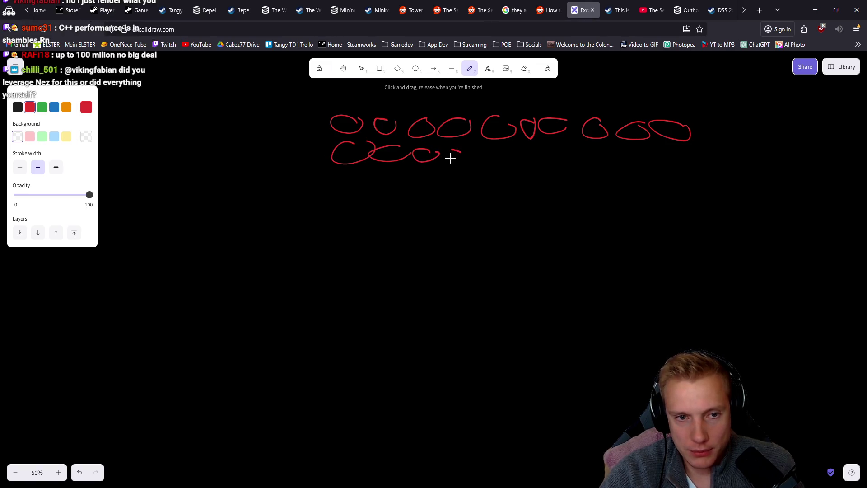
left_click_drag(517, 154, 564, 156)
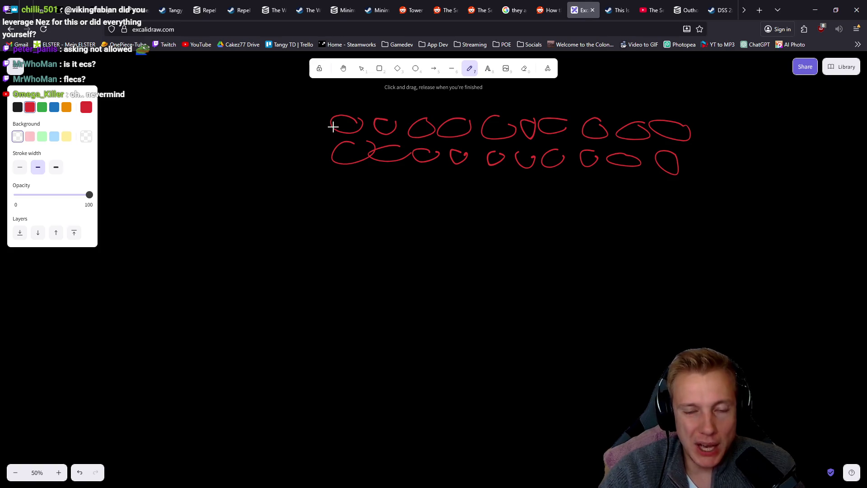
left_click(42, 107)
Draw two large green loops below the red rows, then a red bracket around the leftmost red loops
mouse_move(438, 347)
left_mouse_down()
mouse_move(467, 356)
mouse_move(442, 337)
left_mouse_up()
mouse_move(579, 347)
left_mouse_down()
mouse_move(590, 373)
mouse_move(583, 340)
left_mouse_up()
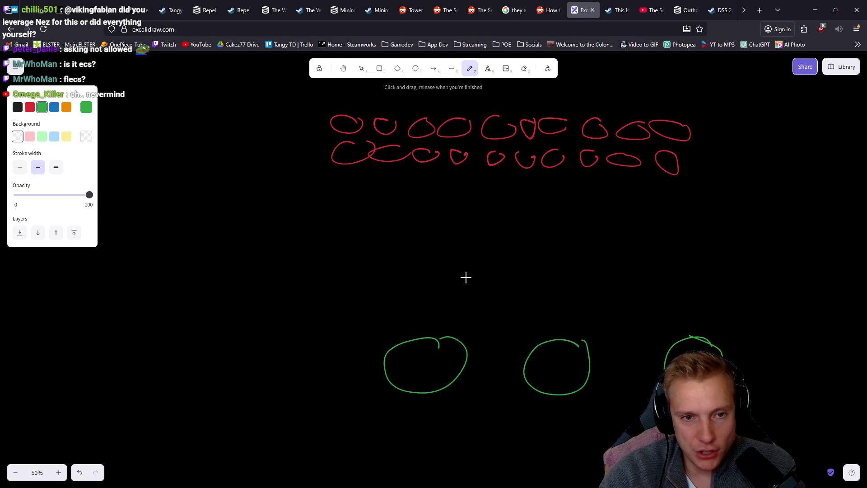
left_click(30, 108)
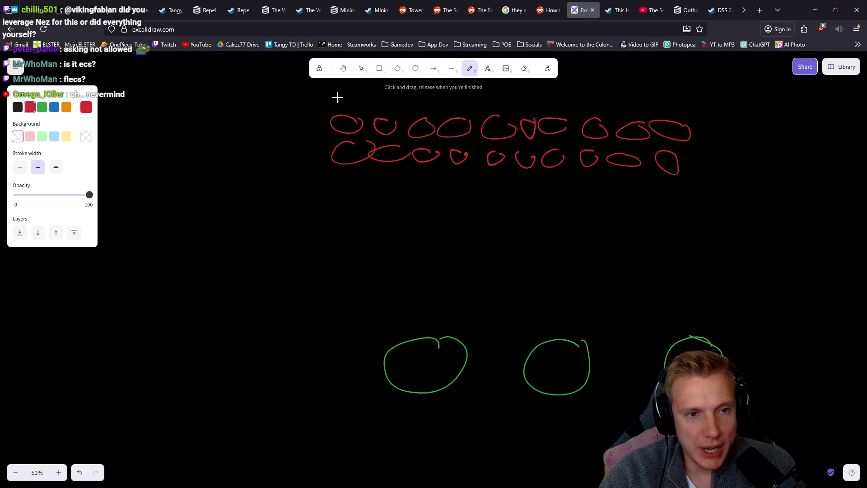
mouse_move(400, 112)
left_mouse_down()
mouse_move(318, 137)
mouse_move(410, 180)
left_mouse_up()
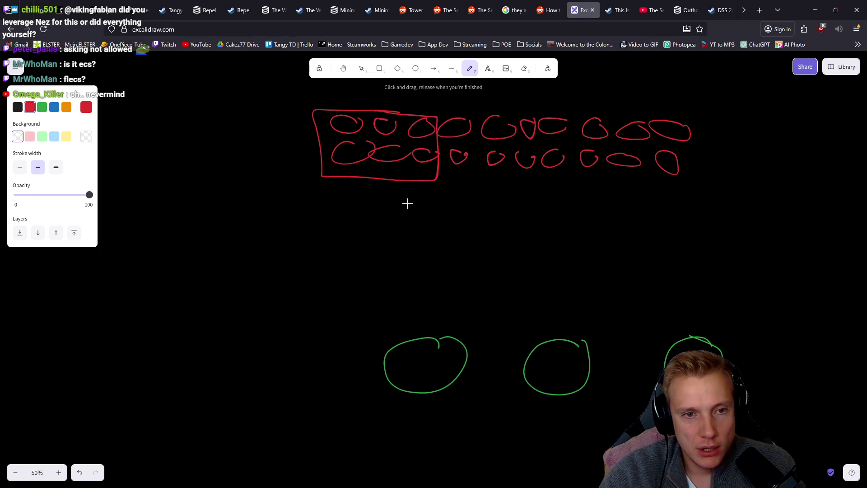
Draw a red arrow from the boxed loops to the left circle, X it out, and box the middle loops
left_click_drag(409, 178, 422, 312)
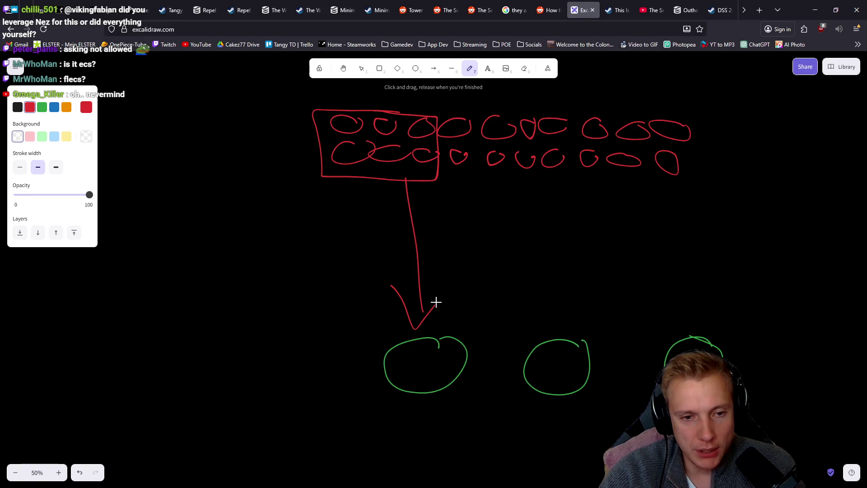
left_click_drag(462, 333, 376, 364)
left_click_drag(394, 326, 434, 390)
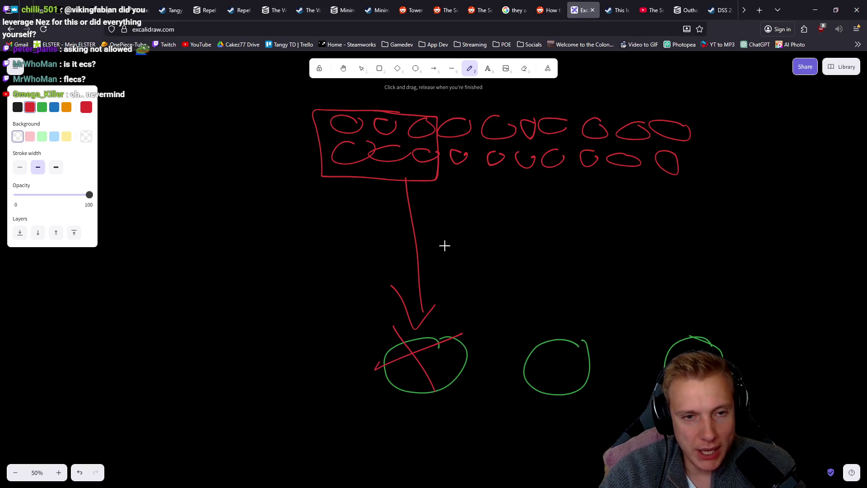
mouse_move(541, 184)
left_mouse_down()
mouse_move(569, 178)
mouse_move(536, 113)
mouse_move(437, 107)
left_mouse_up()
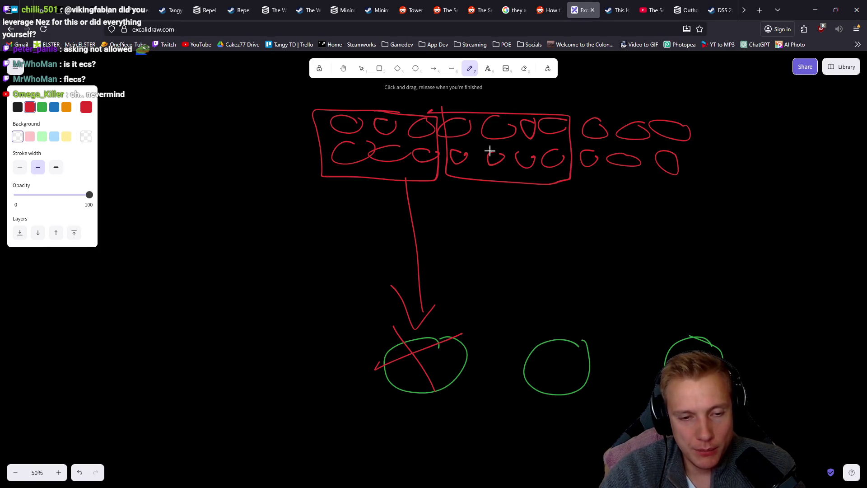
left_click_drag(495, 186, 440, 306)
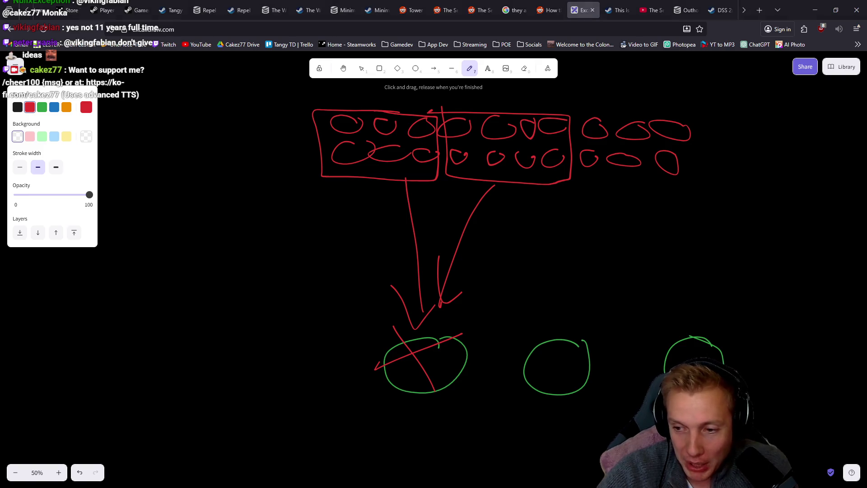
Switch to the browser window playing the Gyazo clip
key("alt+Tab")
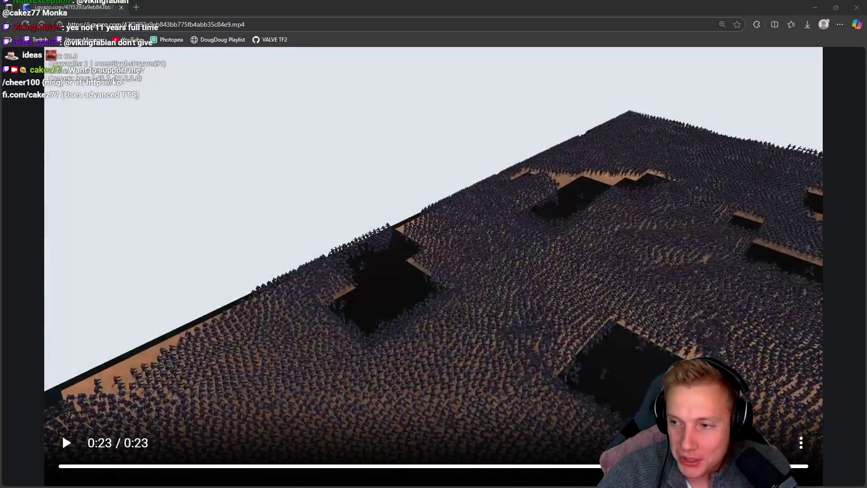
Briefly show the desktop, then bring the Gyazo video window back
key("ctrl+w")
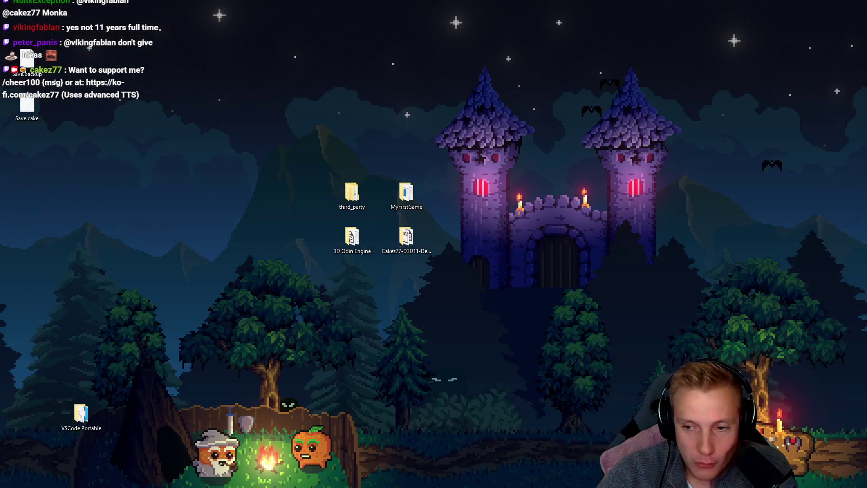
key("alt+Tab")
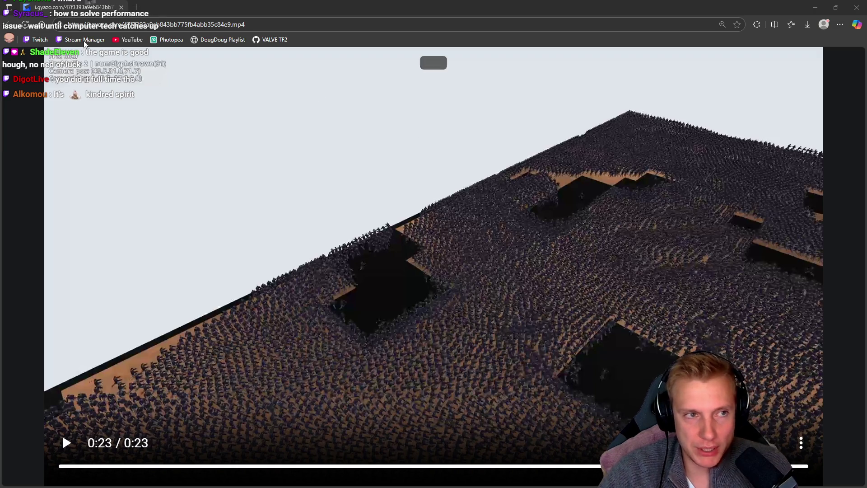
Replay the swarm clip, pause it at 0:18, then rewind to 0:02
left_click(367, 295)
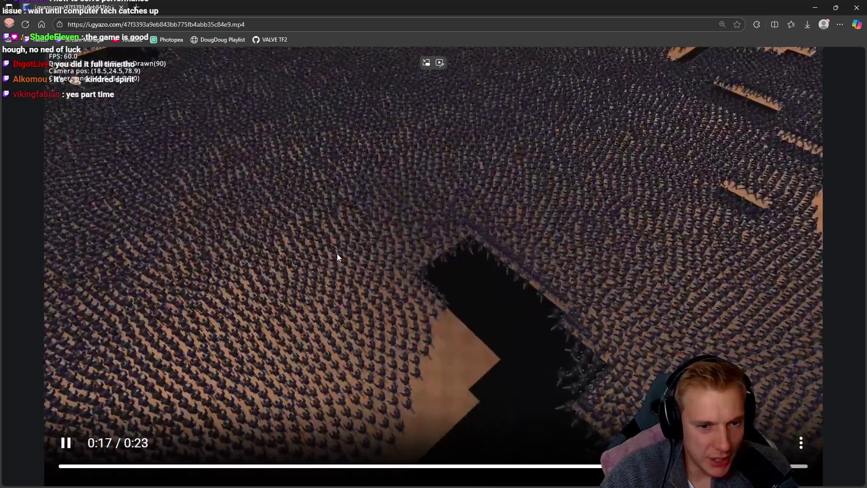
left_click(337, 253)
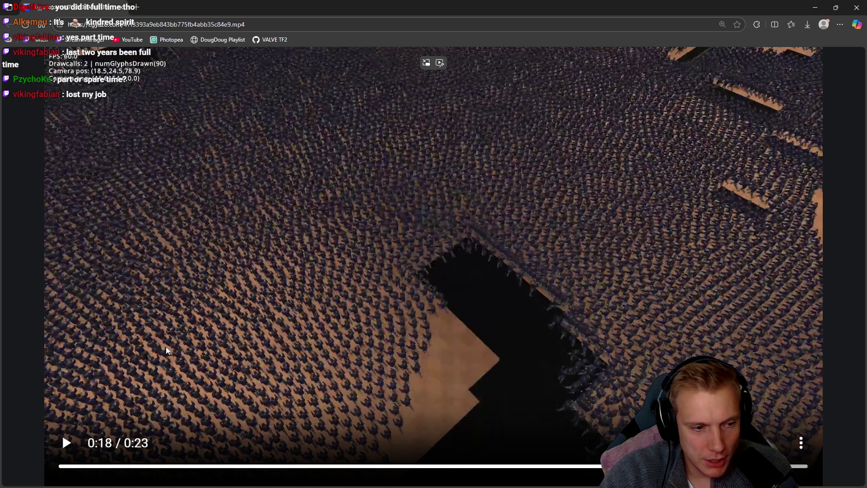
left_click(132, 466)
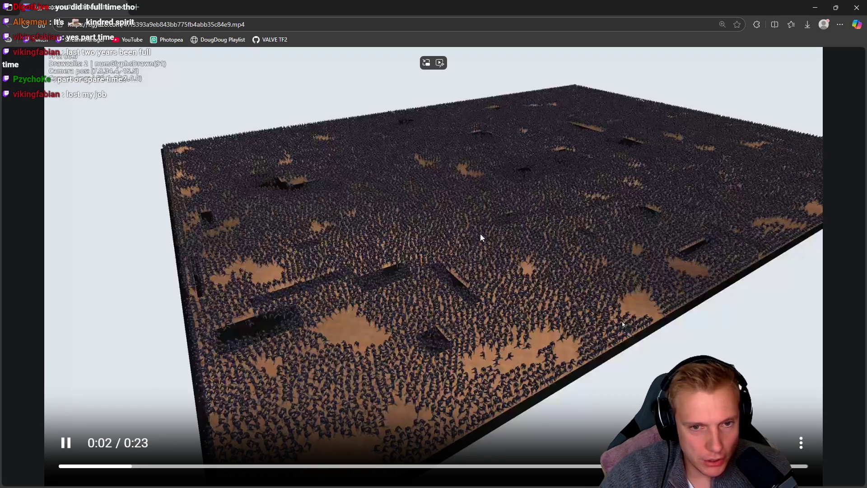
Resume the clip, pause it at 0:04, then return to the Excalidraw drawing
left_click(475, 232)
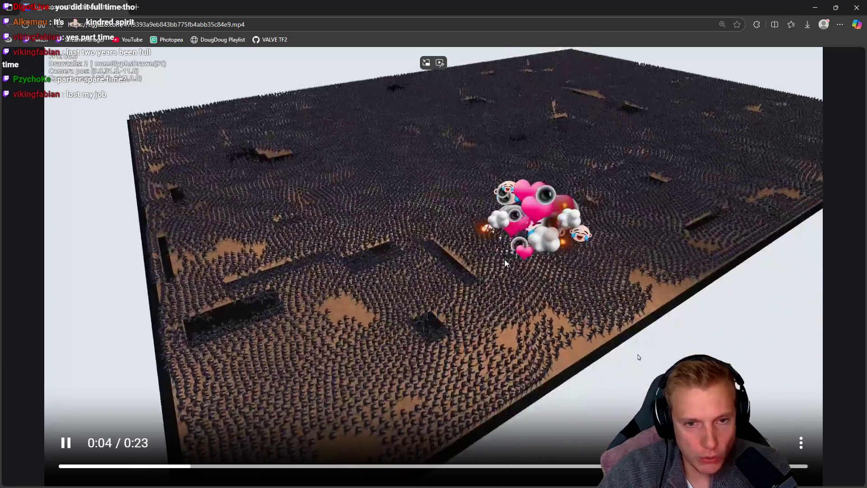
left_click(534, 229)
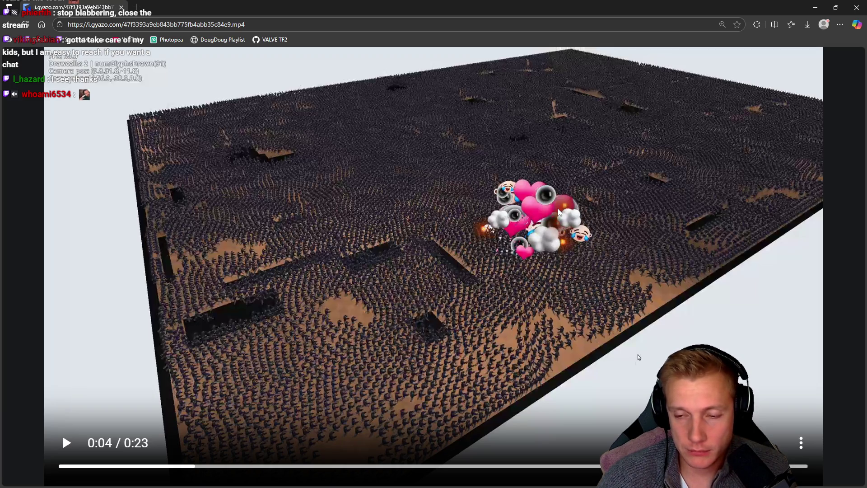
key("alt+Tab")
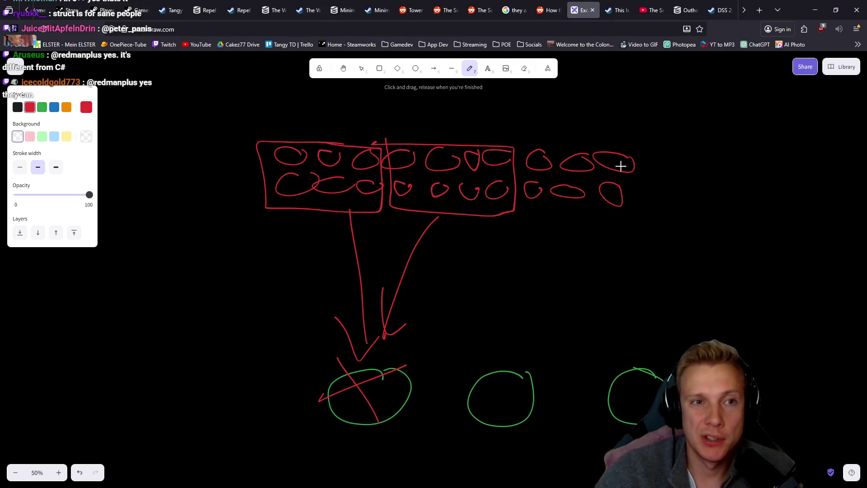
Go to the Minimalist Tower Defense store page tab
left_click(370, 10)
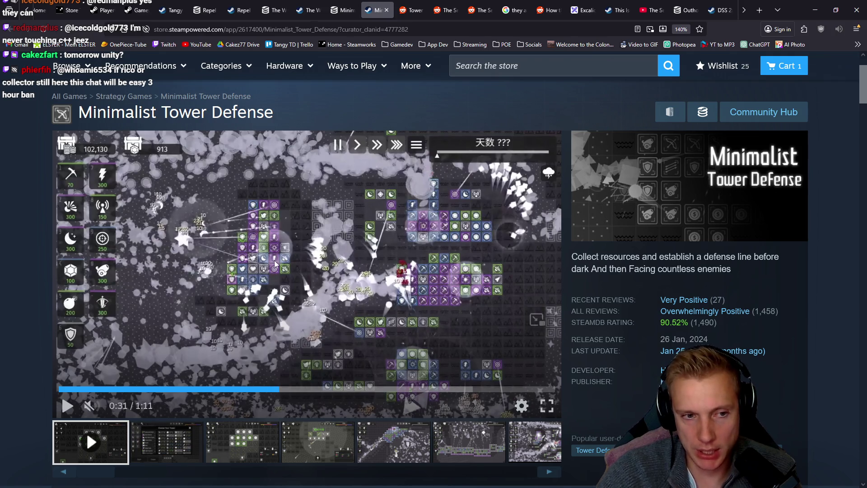
Play the Minimalist Tower Defense trailer briefly, pause it, and return to Notepad++
left_click(369, 255)
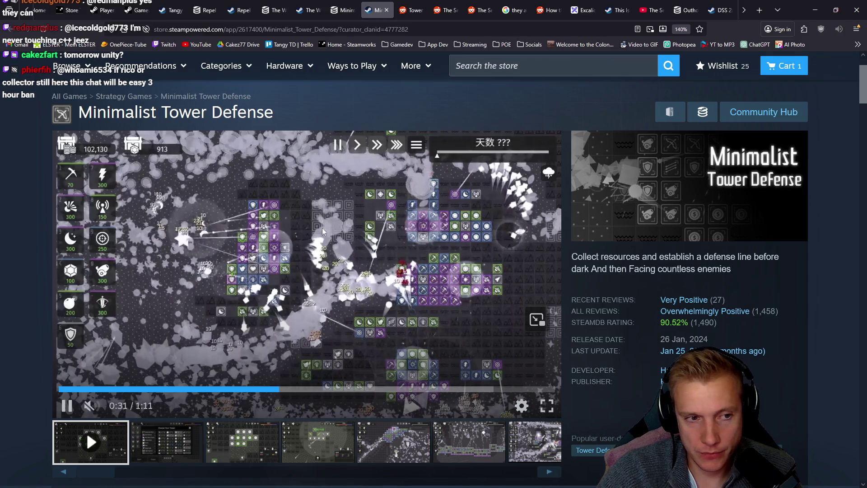
left_click(227, 210)
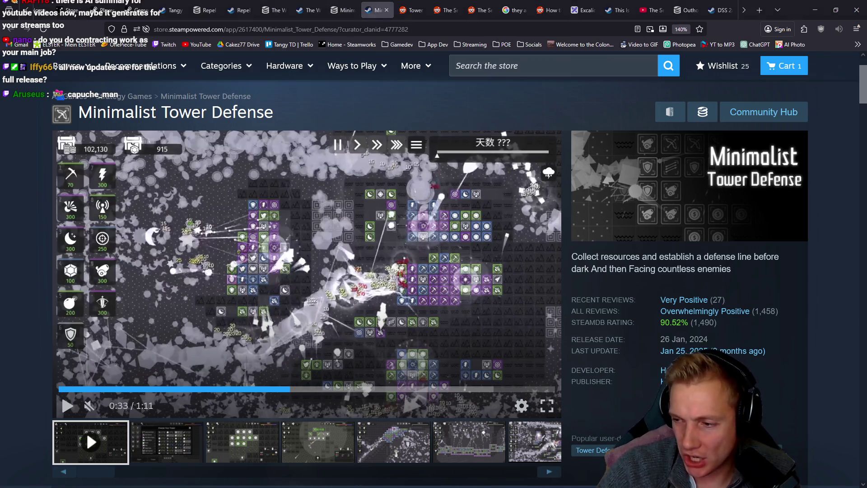
key("alt+Tab")
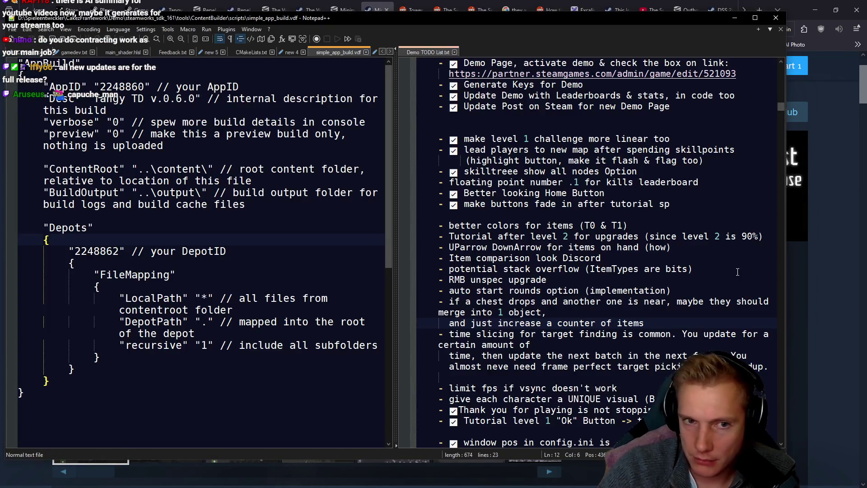
Review the better colors, Tutorial, UParrow DownArrow and Item comparison look Discord lines by selecting them
left_click_drag(451, 225, 630, 226)
left_click_drag(437, 237, 765, 236)
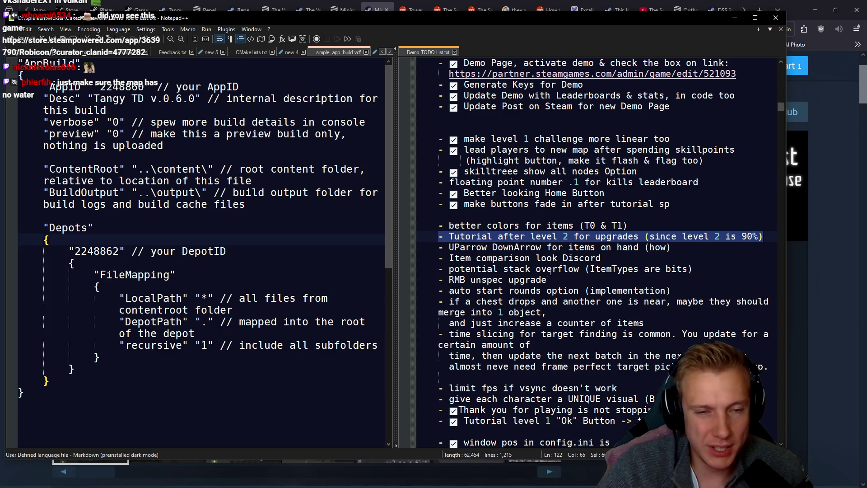
left_click_drag(439, 247, 673, 248)
left_click(685, 248)
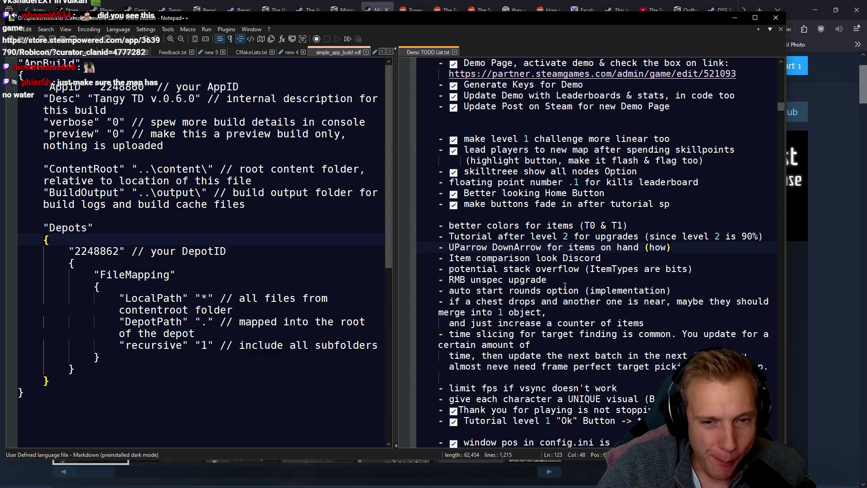
triple_click(454, 258)
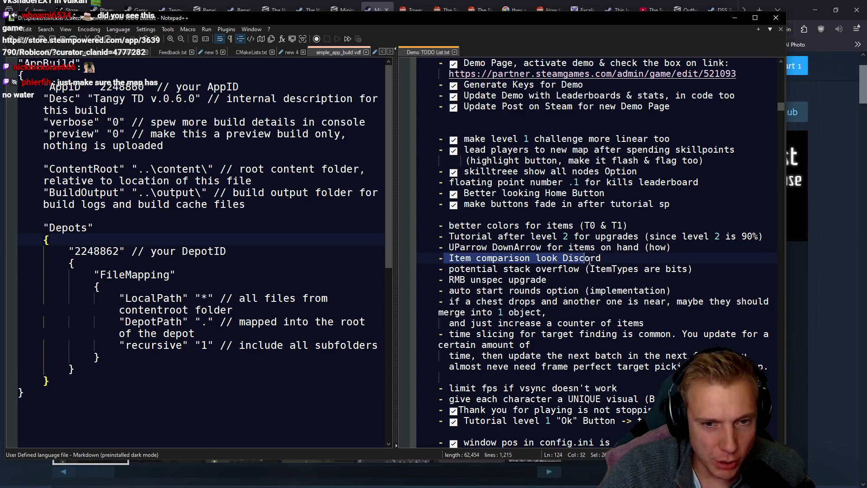
left_click(449, 258)
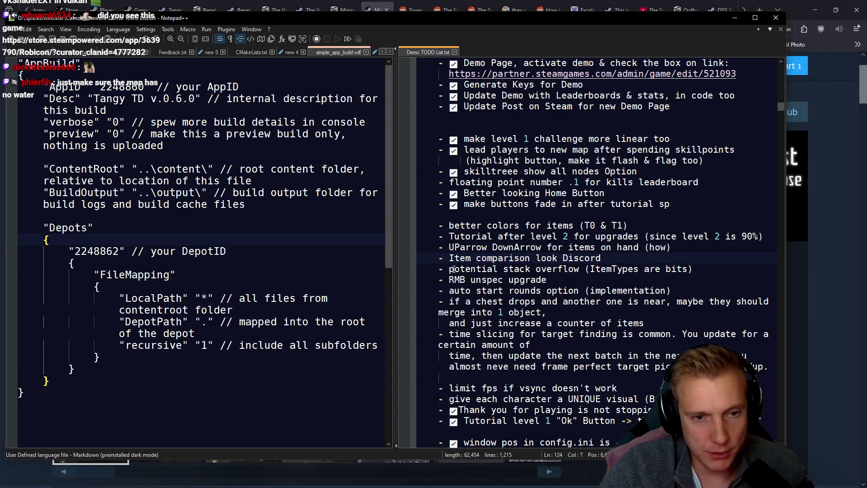
Insert ✅ before 'Item comparison look Discord' and 'UParrow DownArrow', then move to later items
key("super+period")
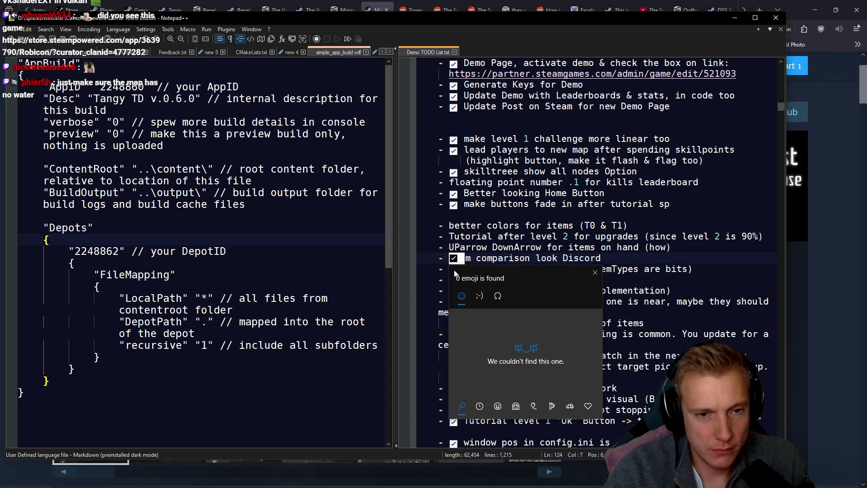
key("Return")
left_click(460, 248)
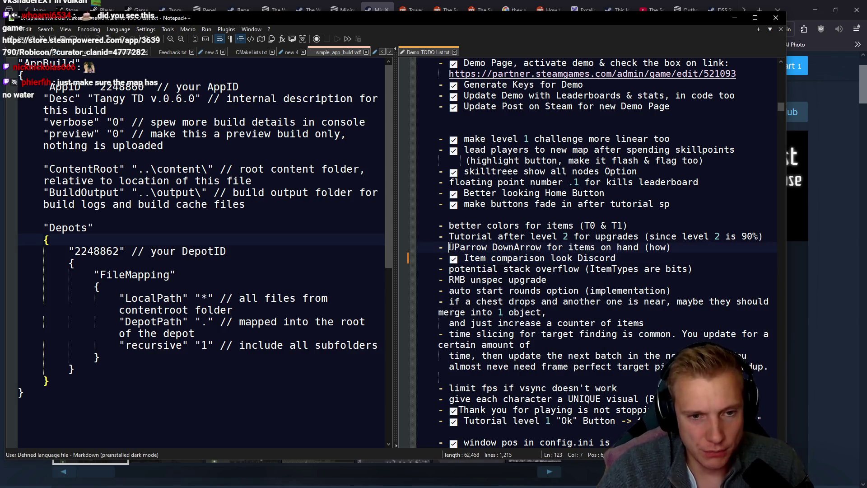
key("super+v")
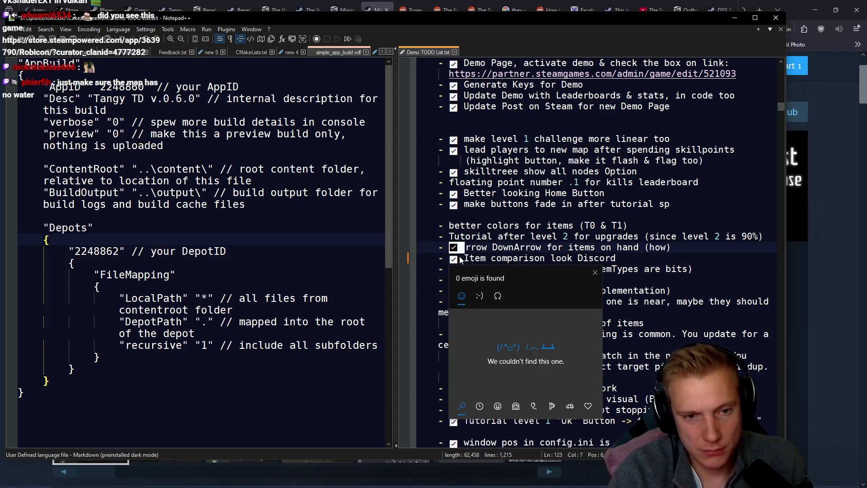
left_click(446, 273)
left_click(448, 279)
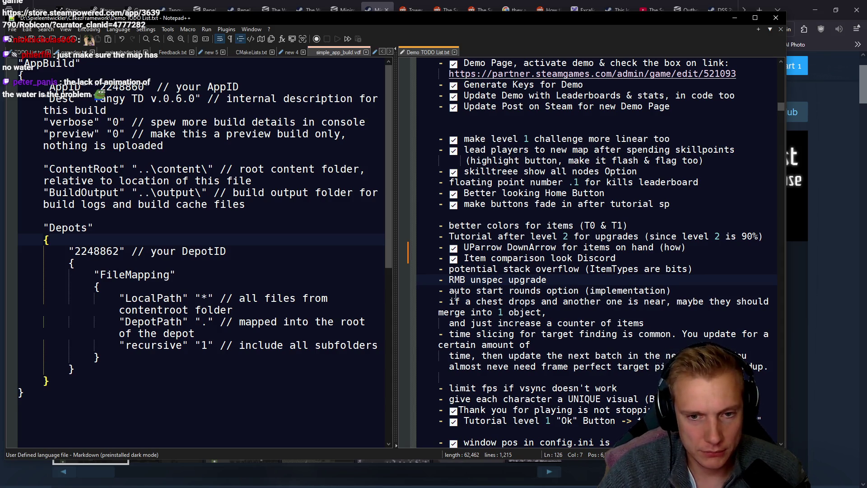
left_click(455, 301)
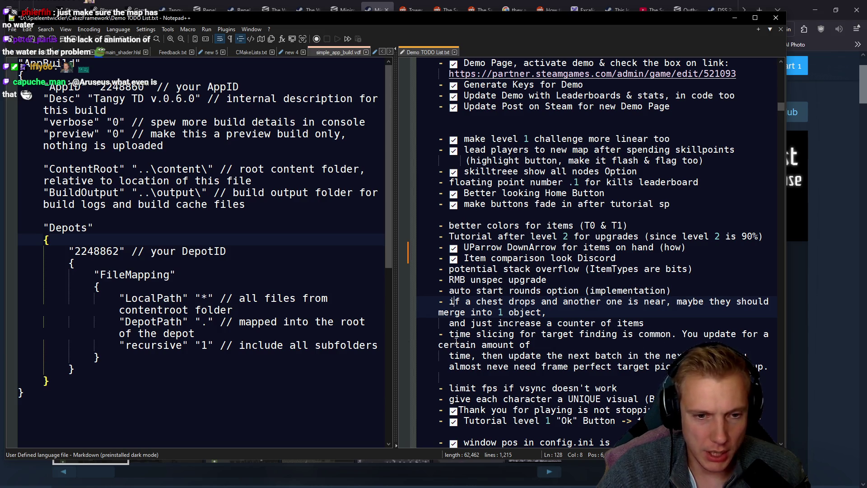
Review the time slicing and 'Tutorial after level 2' items by selecting their text
mouse_move(441, 334)
left_mouse_down()
mouse_move(621, 393)
mouse_move(626, 367)
mouse_move(645, 364)
left_mouse_up()
left_click(520, 344)
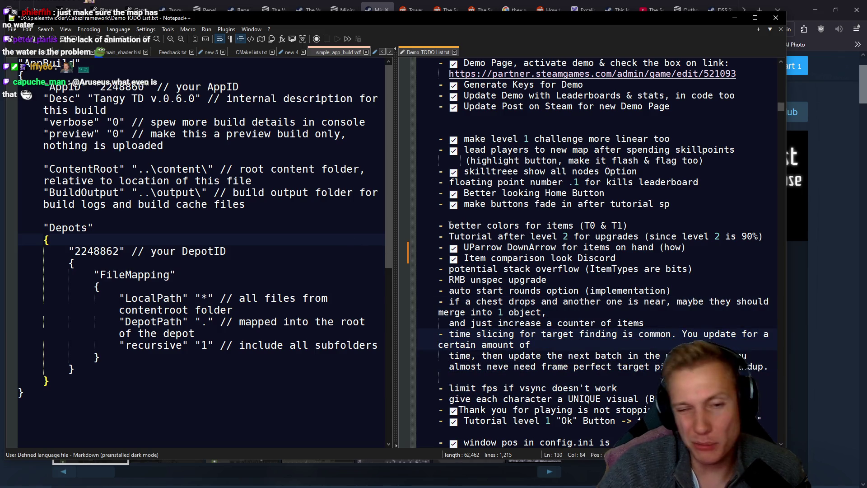
left_click_drag(450, 235, 763, 234)
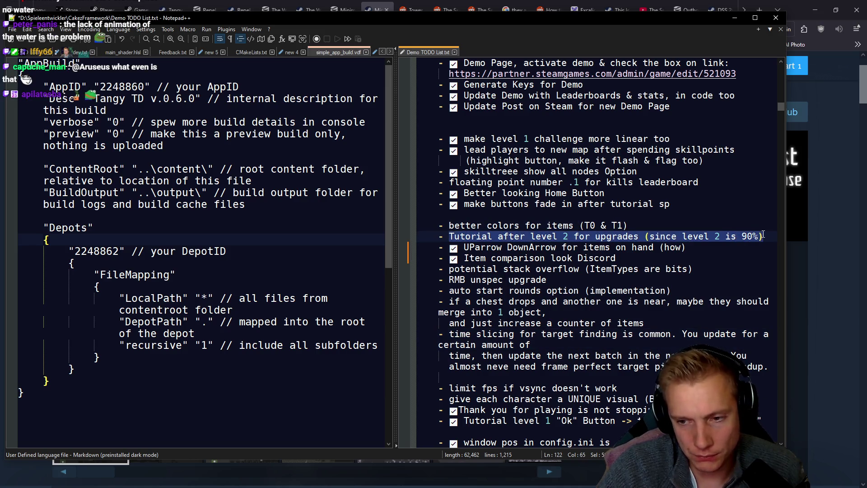
left_click(453, 238)
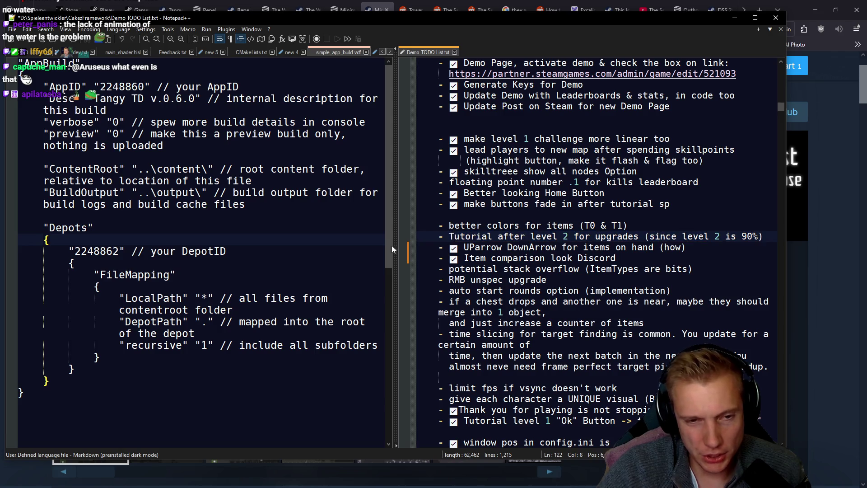
left_click_drag(453, 236, 766, 234)
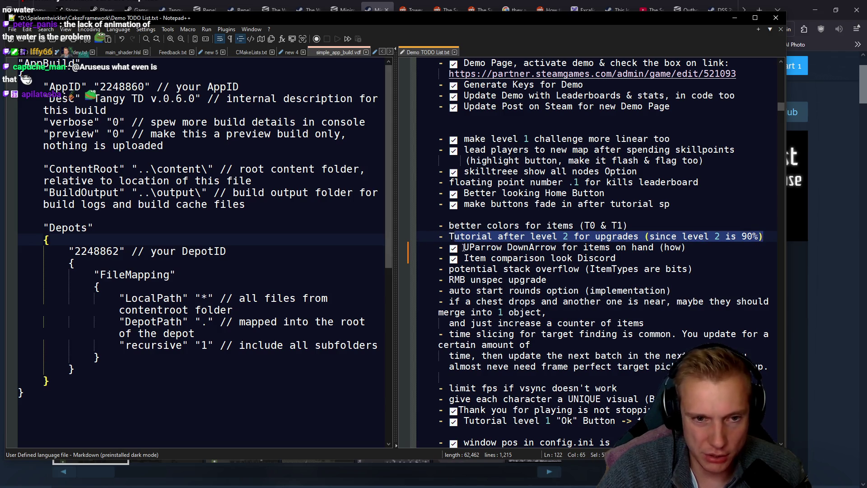
left_click(450, 236)
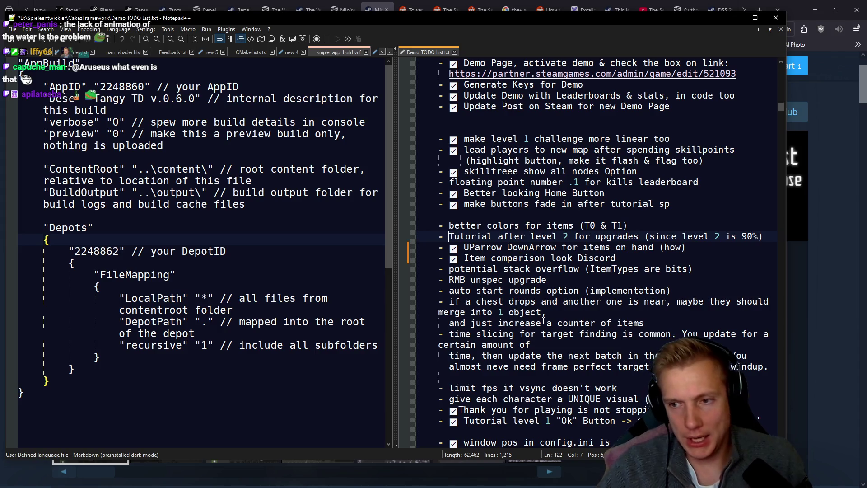
Save the Demo TODO list and switch to the Steam store browser window
key("ctrl+s")
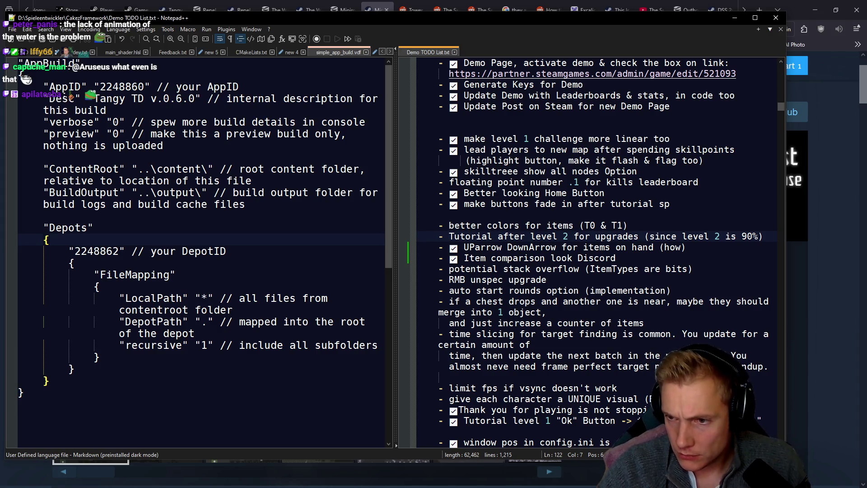
key("alt+Tab")
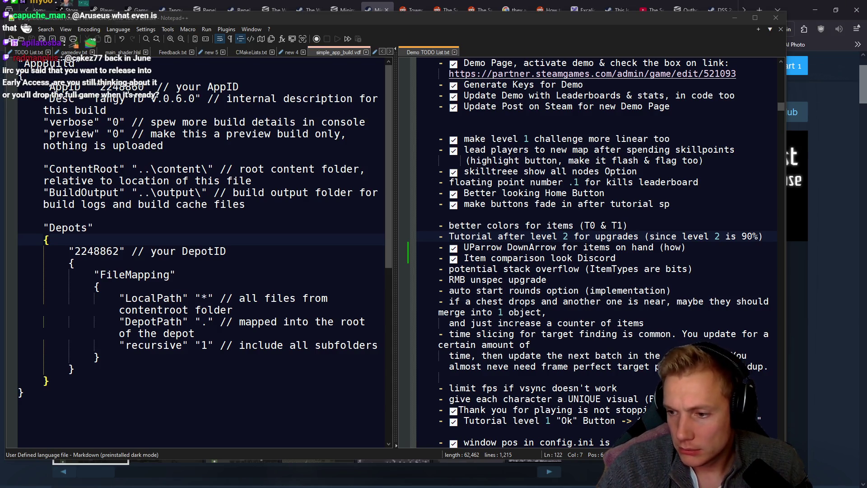
key("alt+Tab")
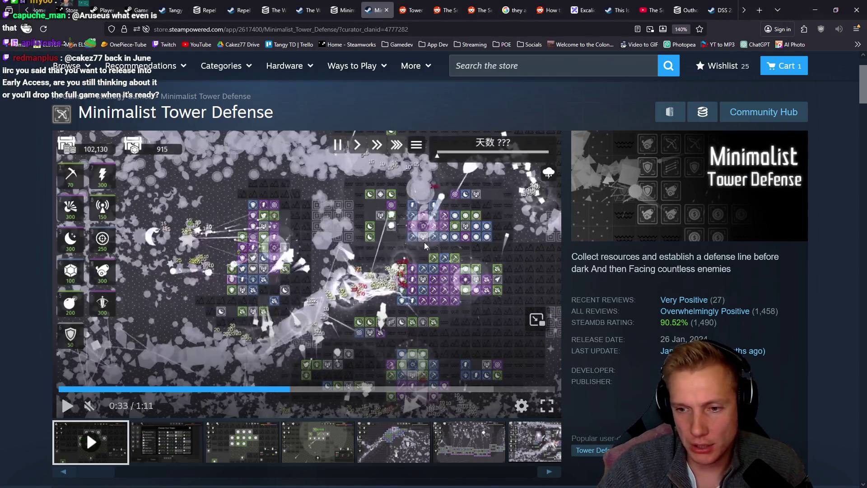
Load the Robicon store page in a new tab from the pasted URL and browse it
key("ctrl+t")
type("https://store.steampowered.com/app/3639790/Robicon")
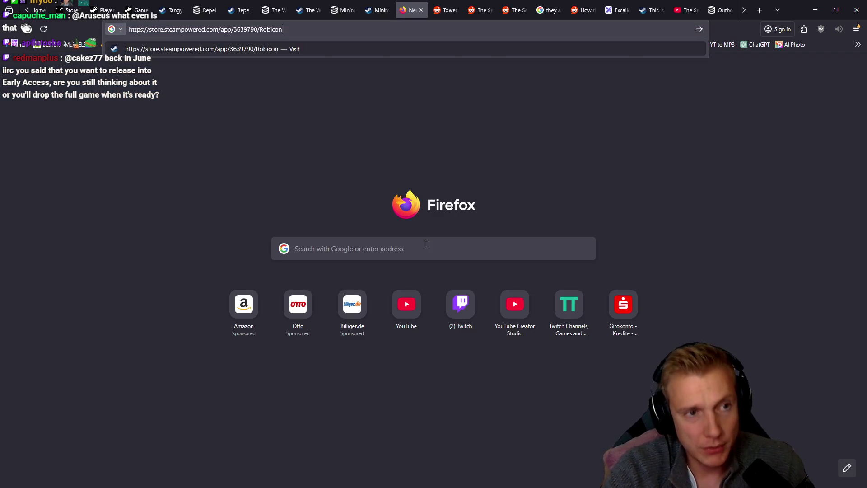
key("Return")
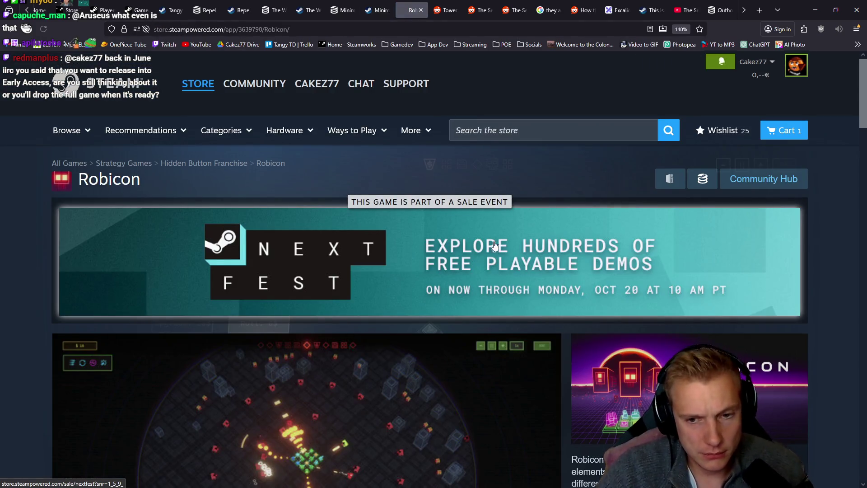
scroll(490, 244, "down", 5)
scroll(459, 235, "down", 5)
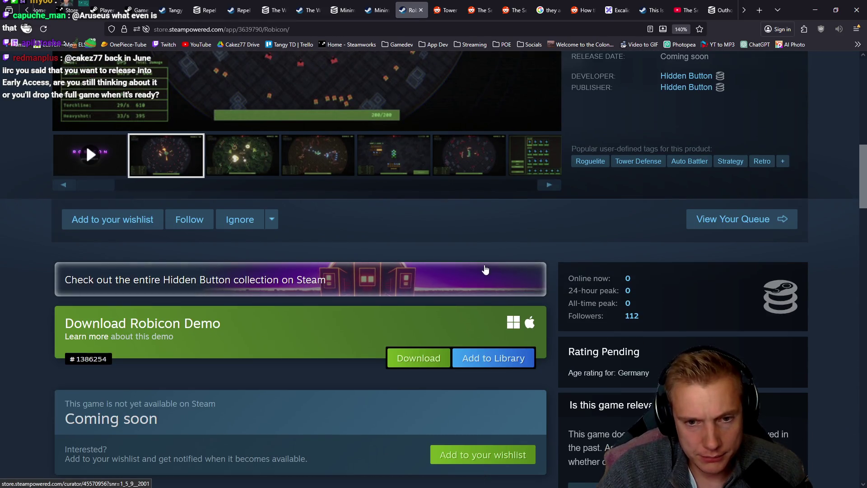
scroll(488, 271, "up", 3)
scroll(474, 262, "down", 5)
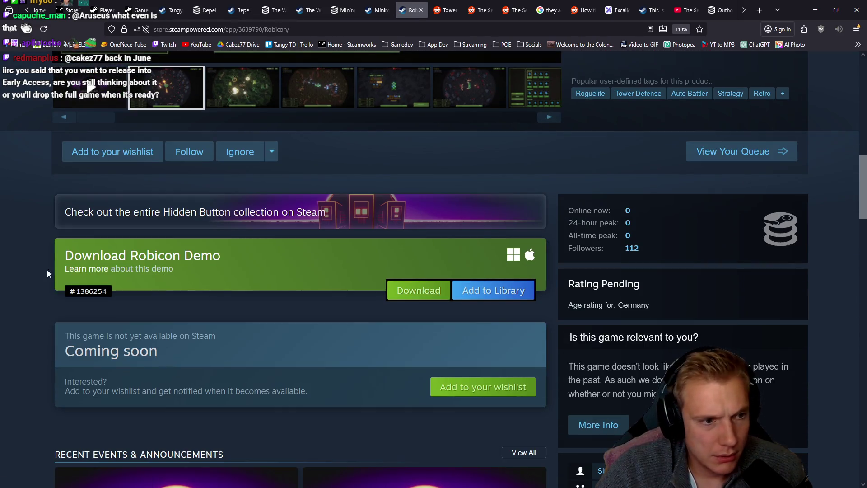
Open the Robicon Demo page in a new tab and switch to it
middle_click(88, 270)
scroll(318, 267, "up", 2)
scroll(319, 267, "up", 2)
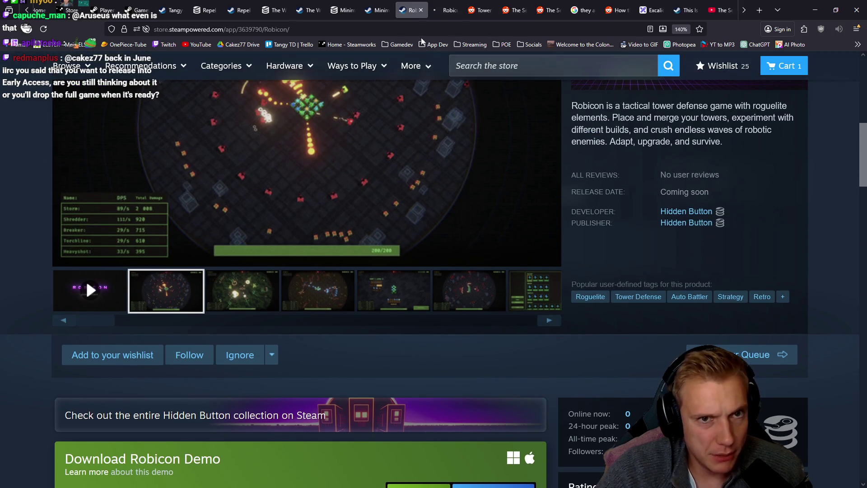
left_click(447, 10)
scroll(471, 187, "down", 5)
scroll(471, 187, "up", 1)
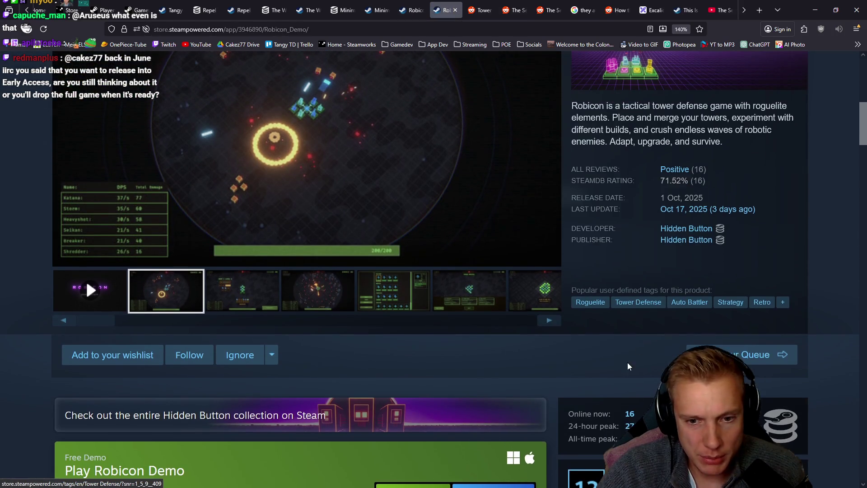
View the first Robicon demo screenshot at full size, then close it
scroll(362, 246, "up", 3)
left_click(362, 247)
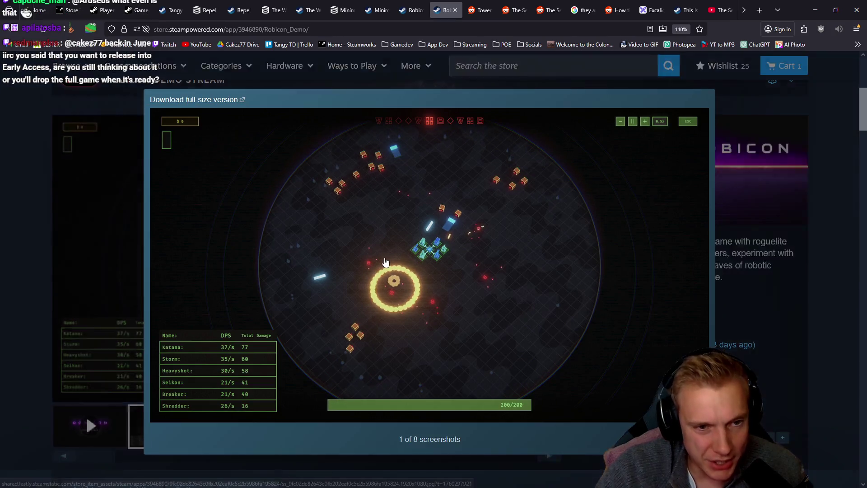
left_click(811, 392)
scroll(113, 344, "down", 3)
Play the Robicon trailer in full screen, pausing and resuming it once
left_click(90, 295)
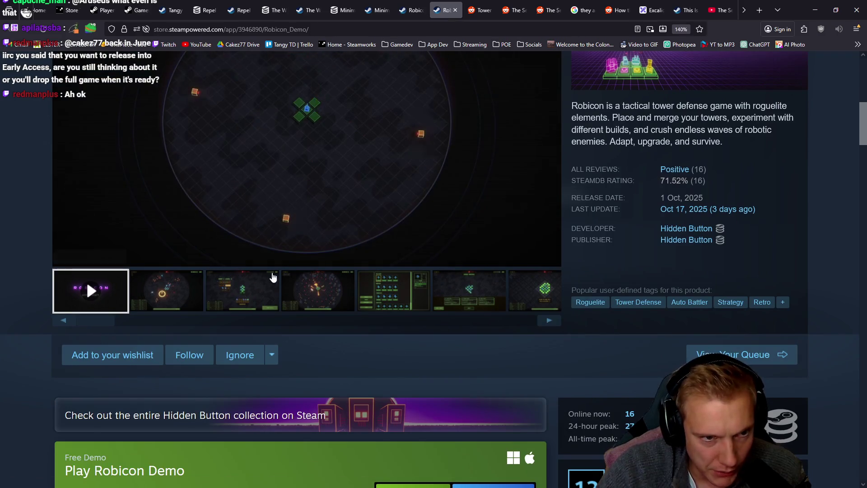
scroll(217, 271, "up", 2)
left_click(550, 328)
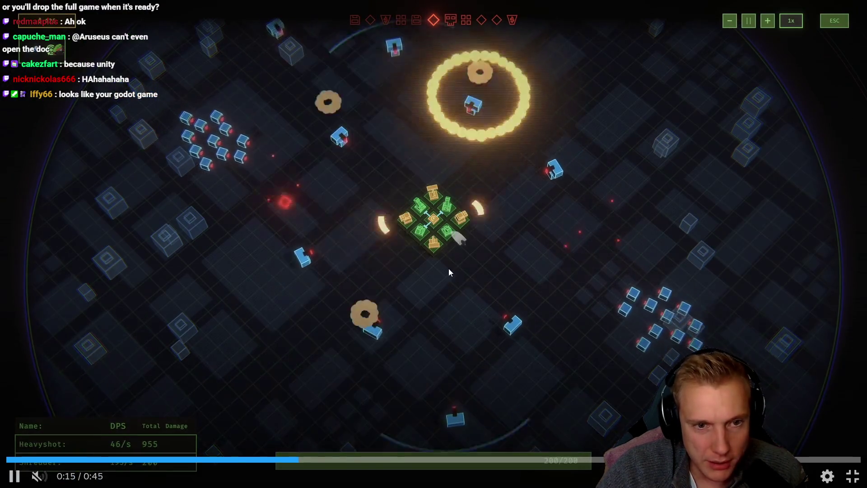
left_click(455, 229)
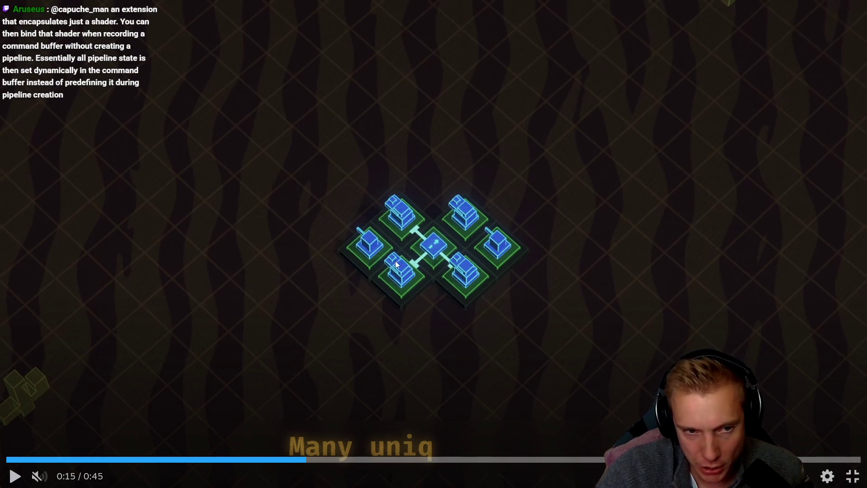
left_click(432, 213)
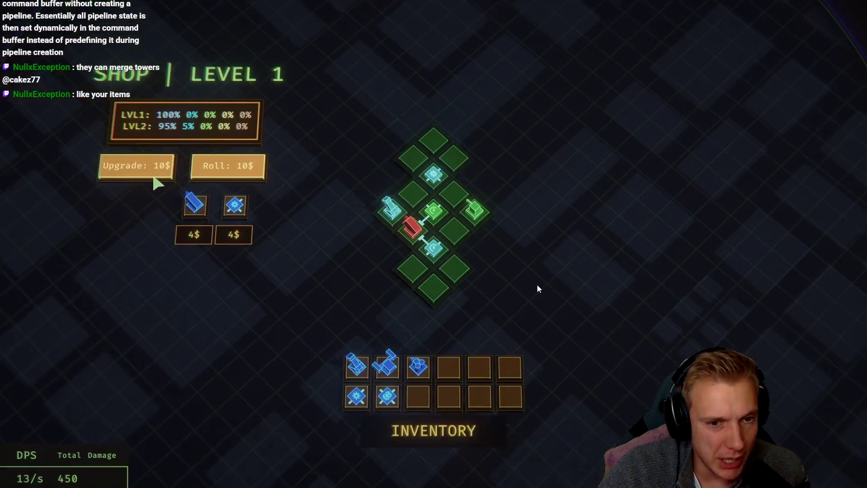
Watch the trailer to 0:44 of 0:45, then exit full screen to the store page
mouse_move(443, 275)
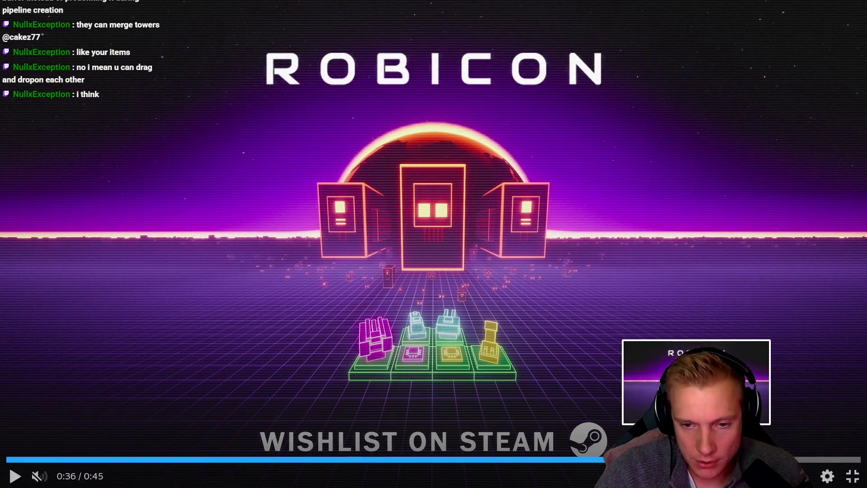
left_click(652, 460)
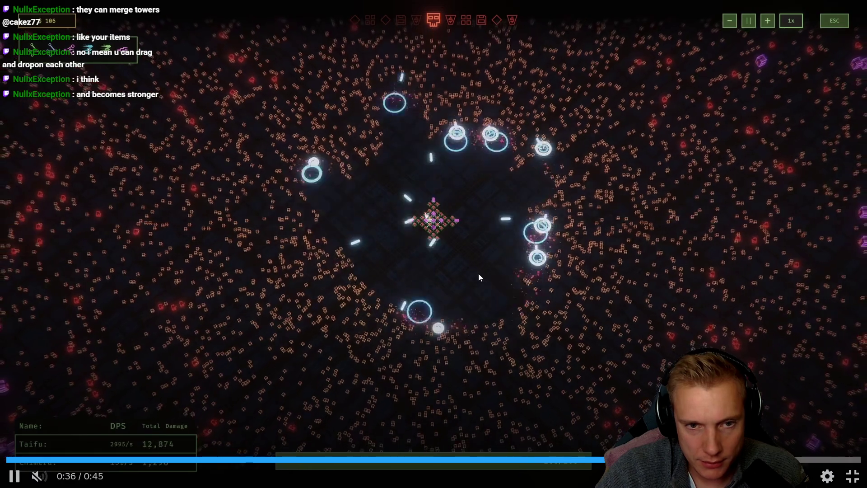
left_click(478, 272)
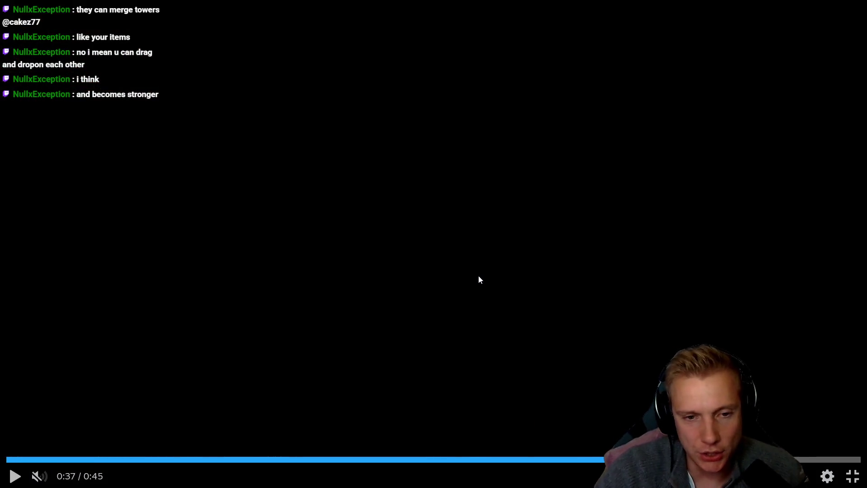
left_click(477, 275)
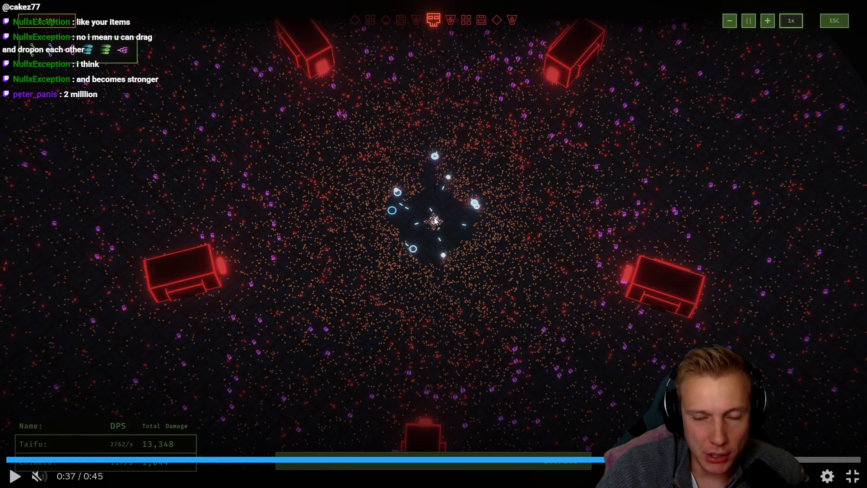
left_click(497, 250)
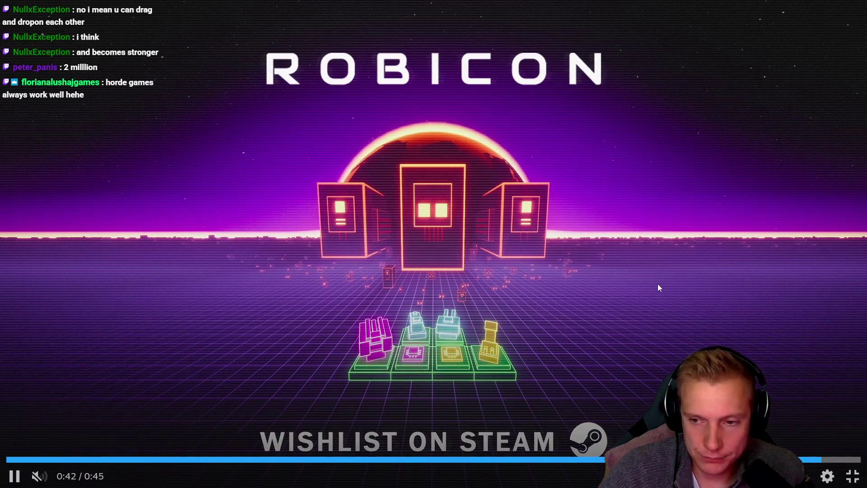
key("Escape")
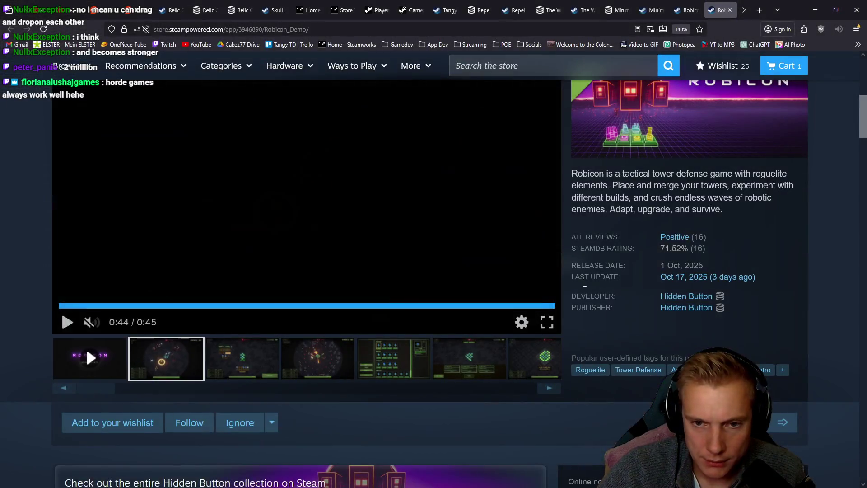
Scroll through the Robicon demo page's install and full-game sections
scroll(595, 291, "down", 5)
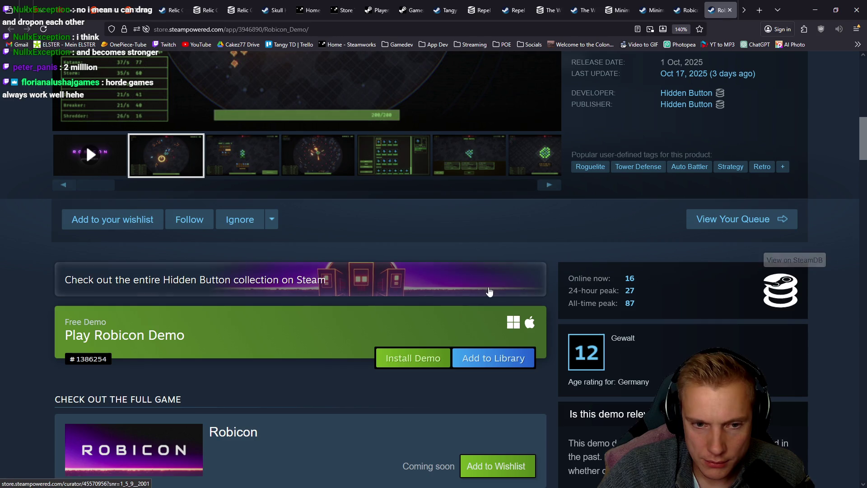
scroll(137, 273, "down", 3)
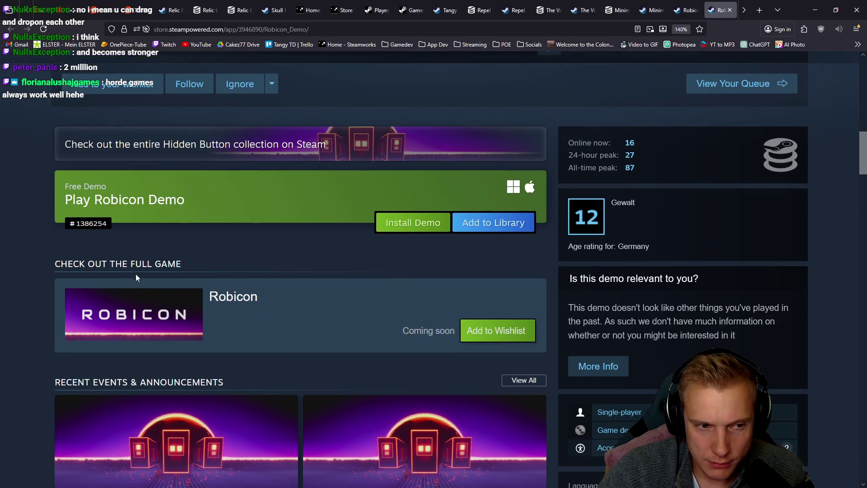
scroll(278, 311, "down", 2)
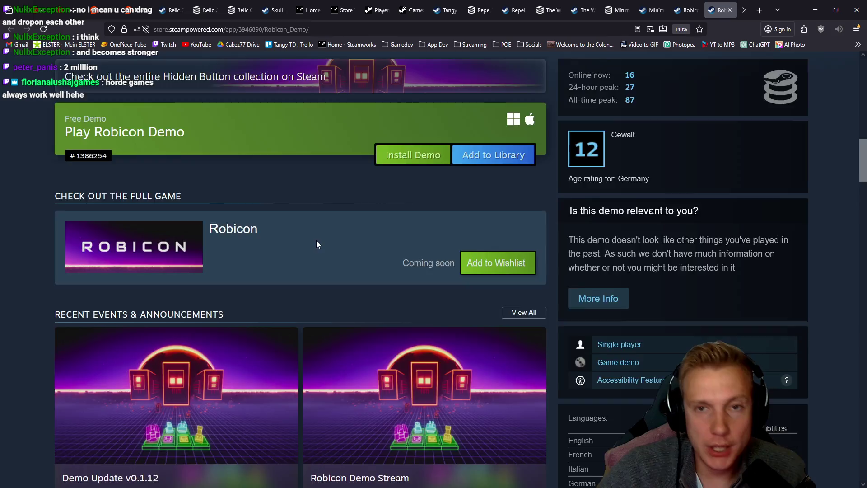
scroll(316, 244, "up", 8)
Switch between the Robicon demo and full-game tabs, then go to the Minimalist Tower Defense SteamDB charts
left_click(682, 3)
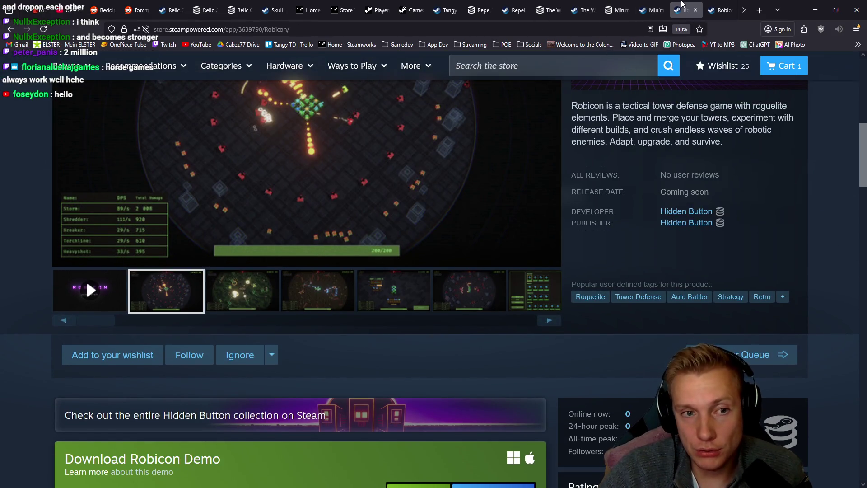
scroll(452, 206, "up", 5)
left_click(734, 3)
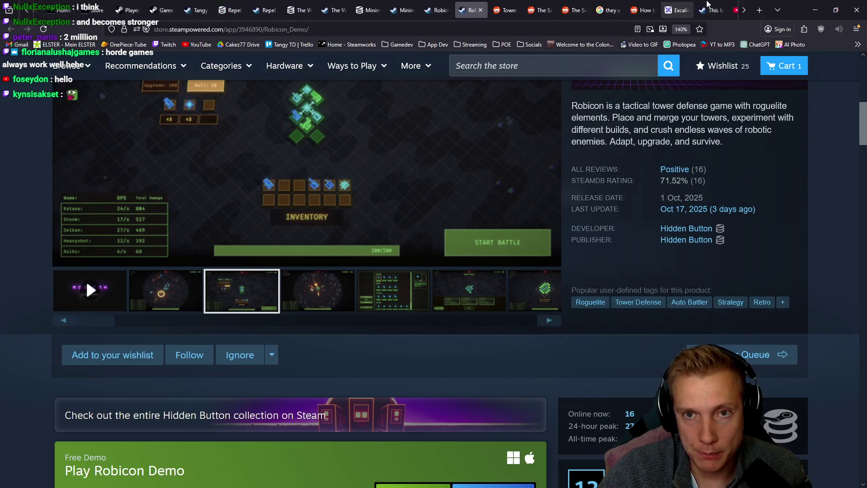
left_click(380, 5)
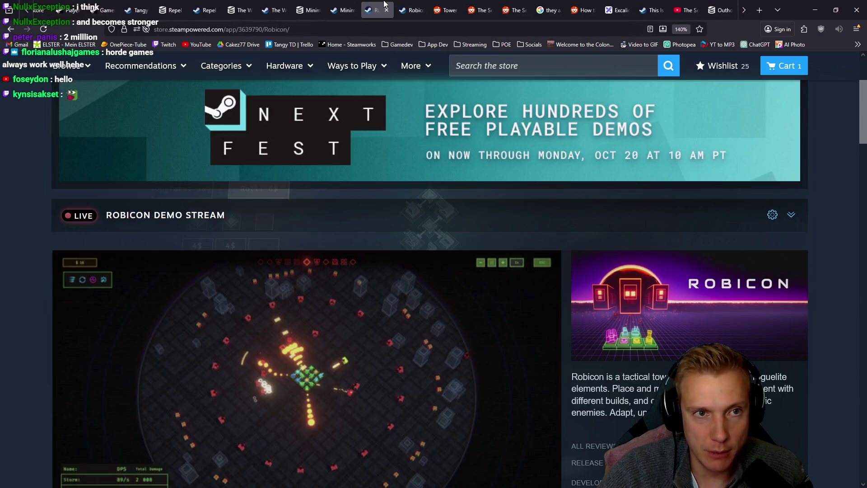
left_click(310, 6)
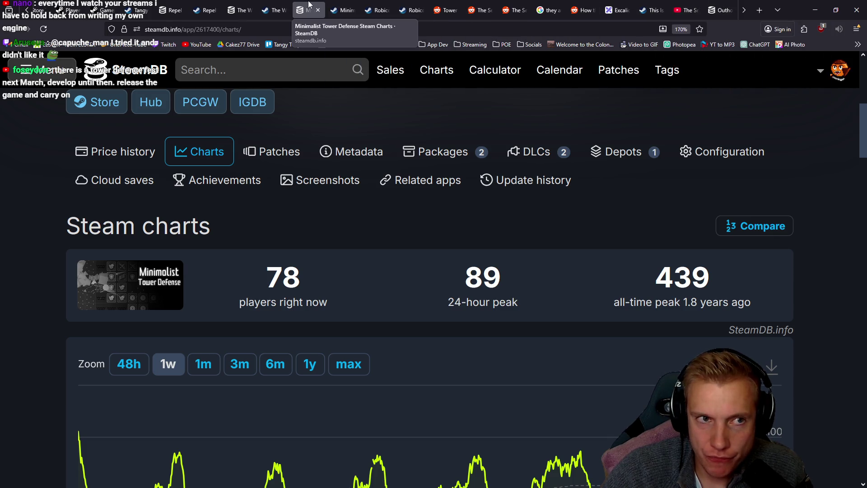
Open the Robicon Demo's Positive customer reviews and scroll through the 11 matching reviews
left_click(411, 10)
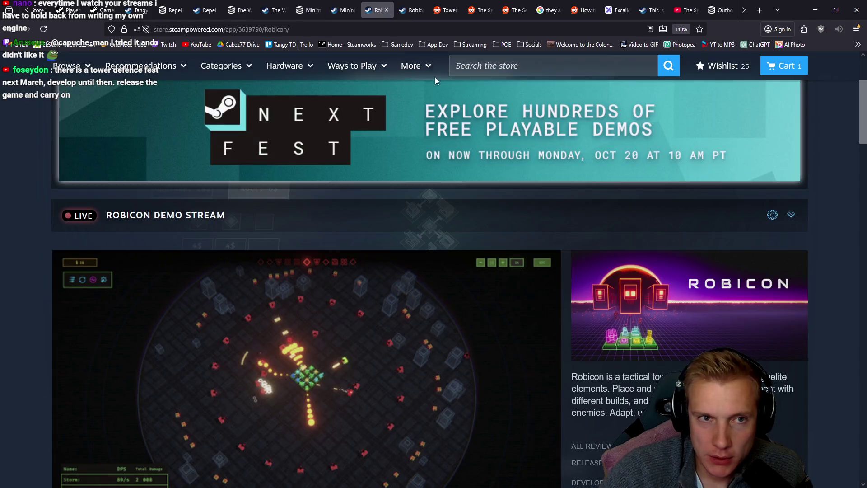
scroll(667, 183, "down", 5)
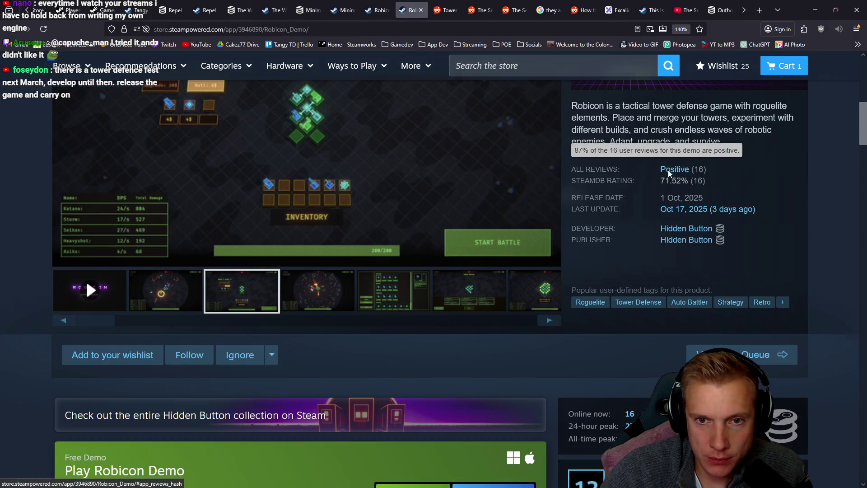
left_click(670, 170)
scroll(303, 275, "down", 9)
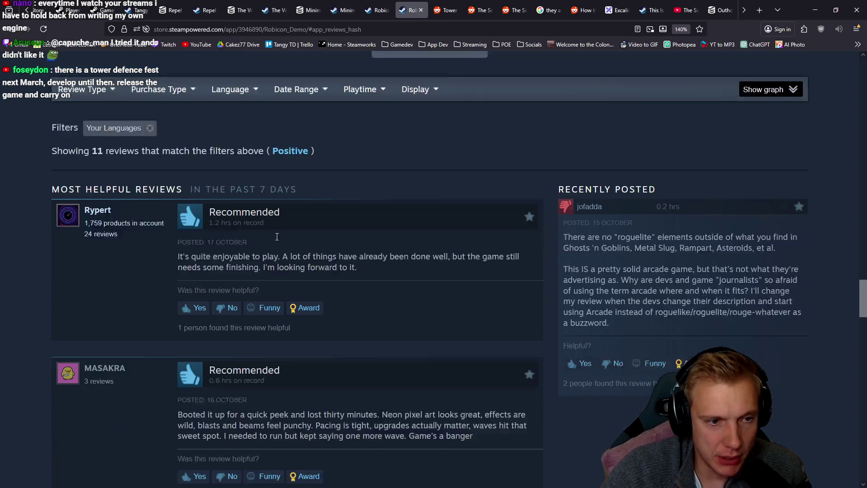